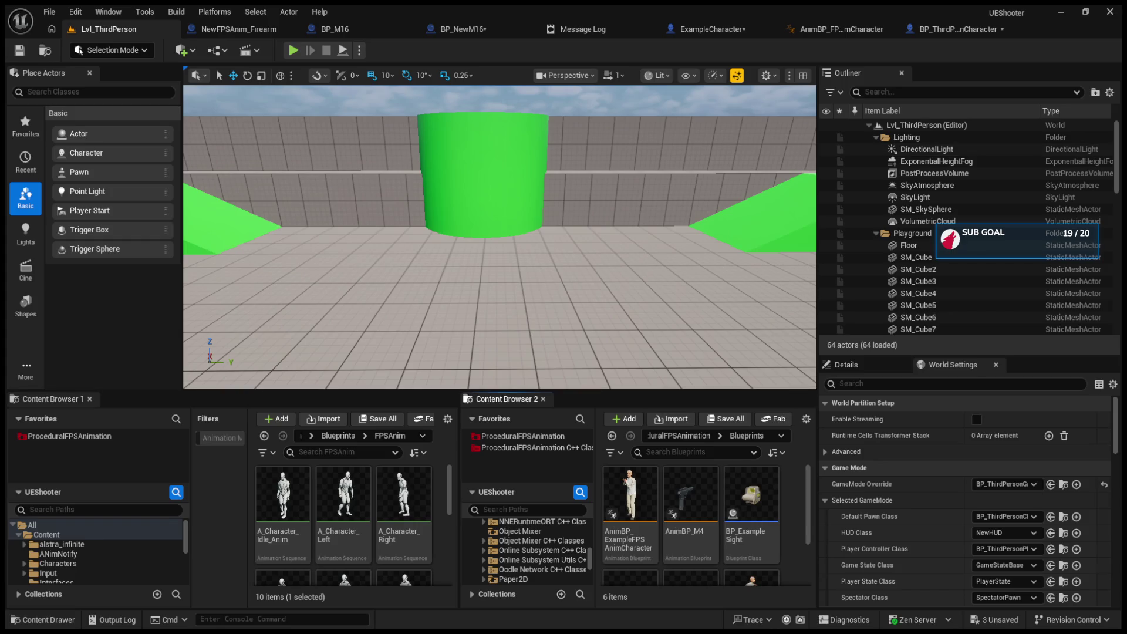
# - Enlarge the content browsers and open the ProceduralFPSAnimation Public folder, selecting FPSAnim_Firearm
pyautogui.moveTo(524, 391); pyautogui.dragTo(525, 319)
pyautogui.click(523, 376)
pyautogui.doubleClick(629, 420)
pyautogui.doubleClick(629, 420)
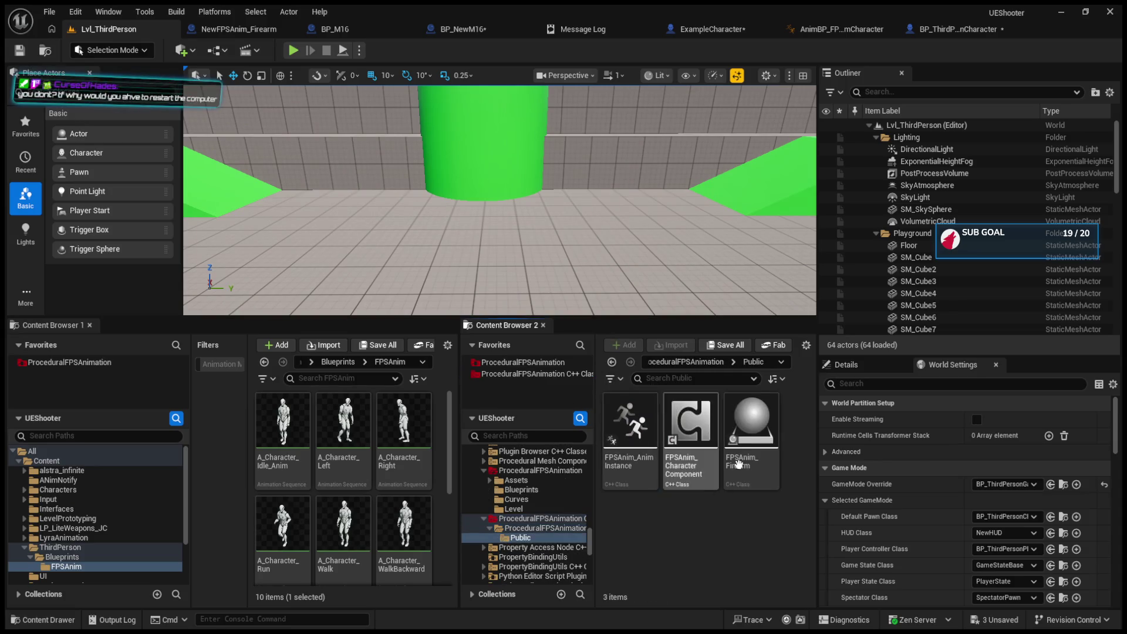
pyautogui.click(741, 444)
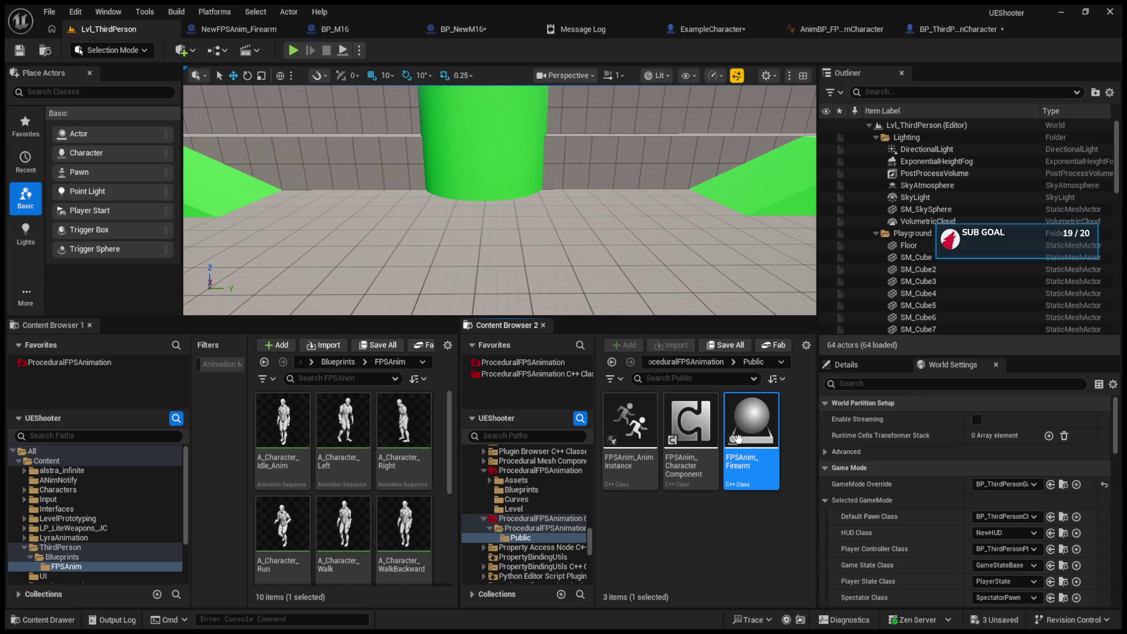
# - Save all unsaved assets with File > Save All and switch to the ExampleCharacter Blueprint
pyautogui.click(707, 437)
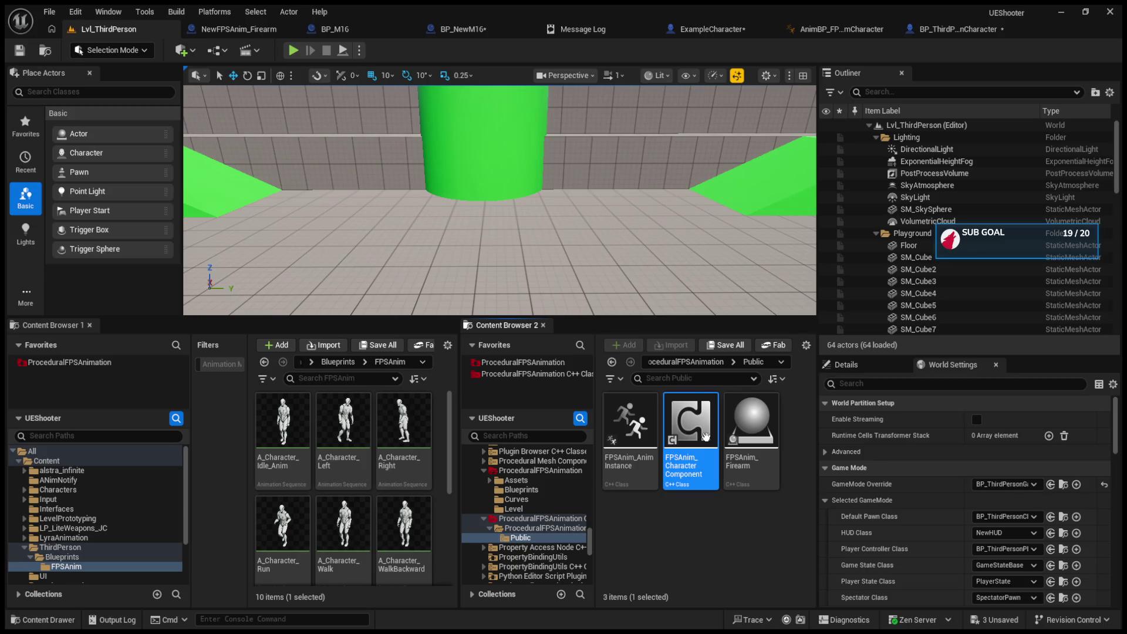
pyautogui.click(665, 515)
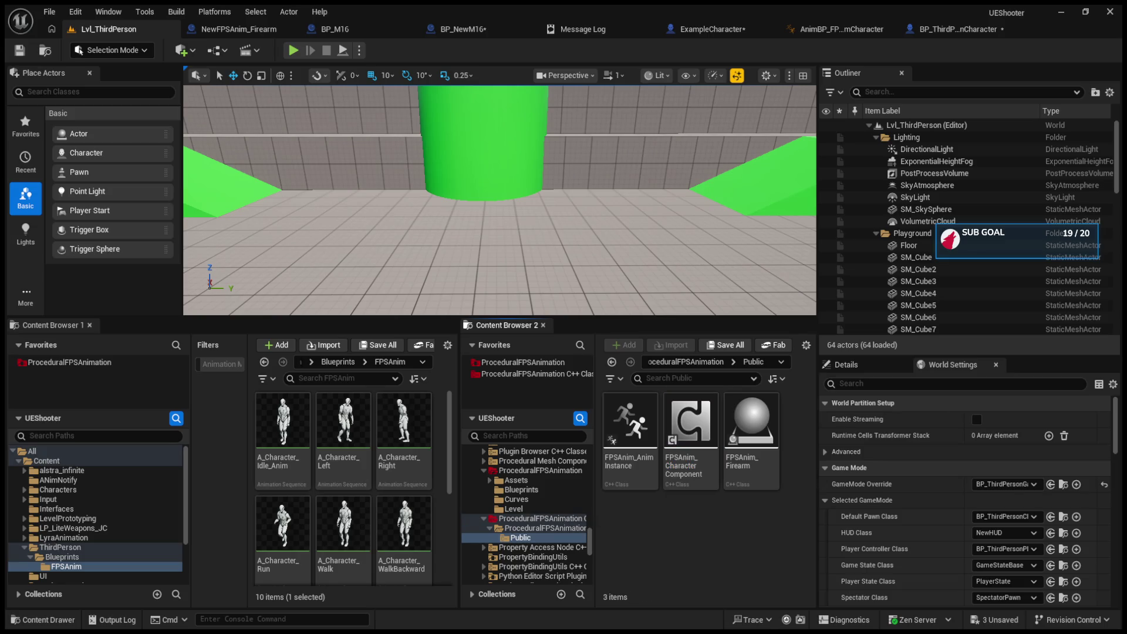
pyautogui.click(49, 12)
pyautogui.click(104, 194)
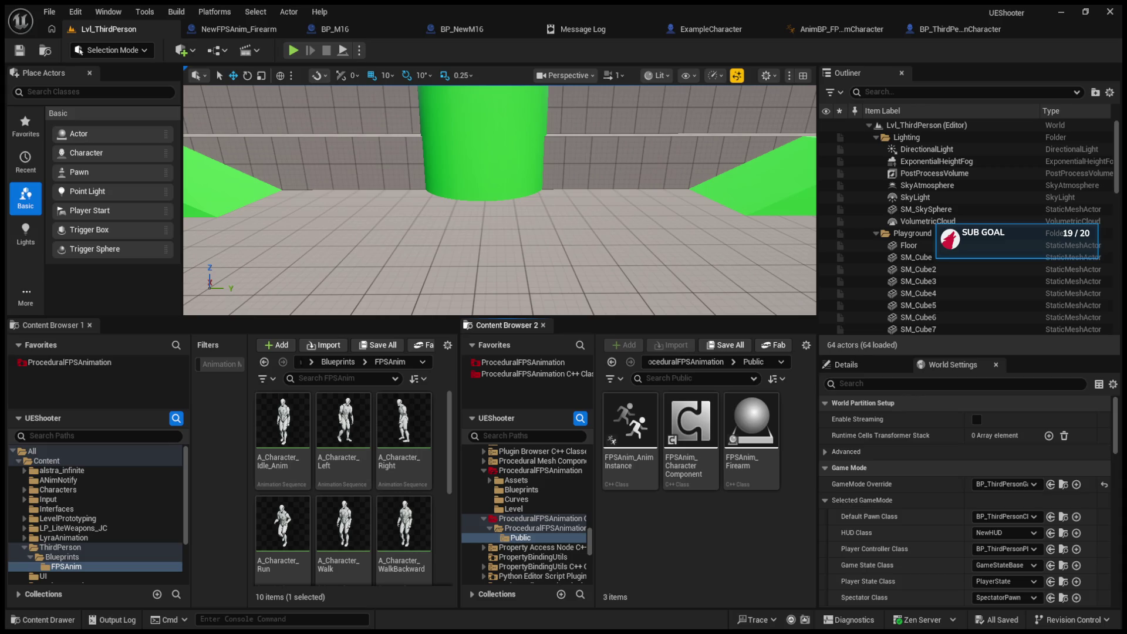
pyautogui.click(710, 29)
# - Review the BP_ThirdPersonCharacter, AnimBP and ExampleCharacter Blueprint tabs
pyautogui.scroll(2, 626, 333)
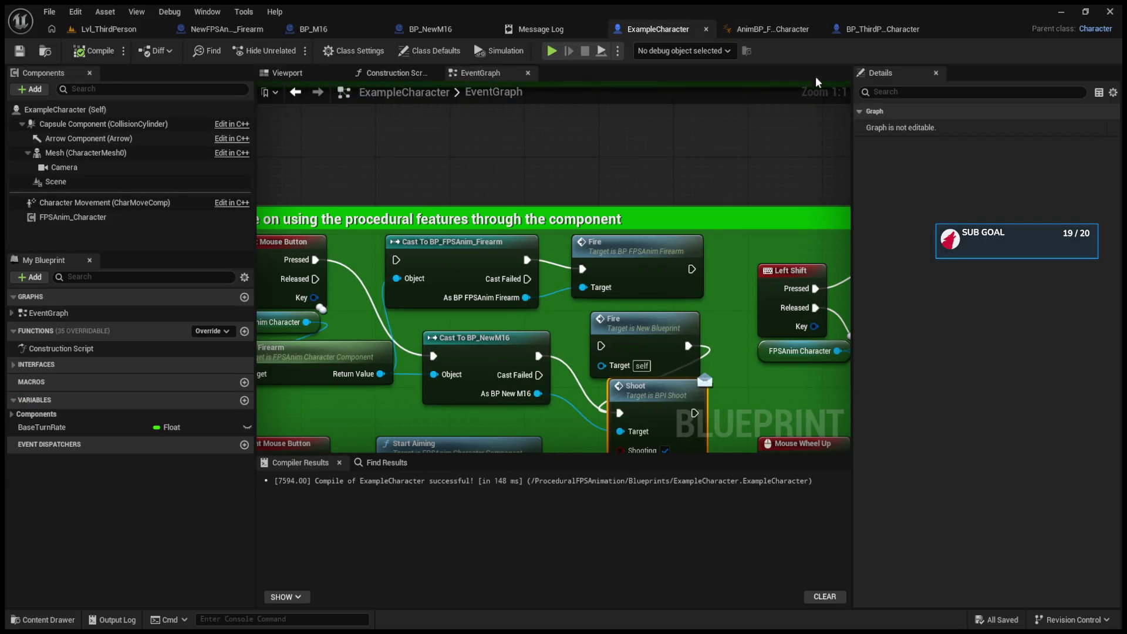
pyautogui.click(880, 29)
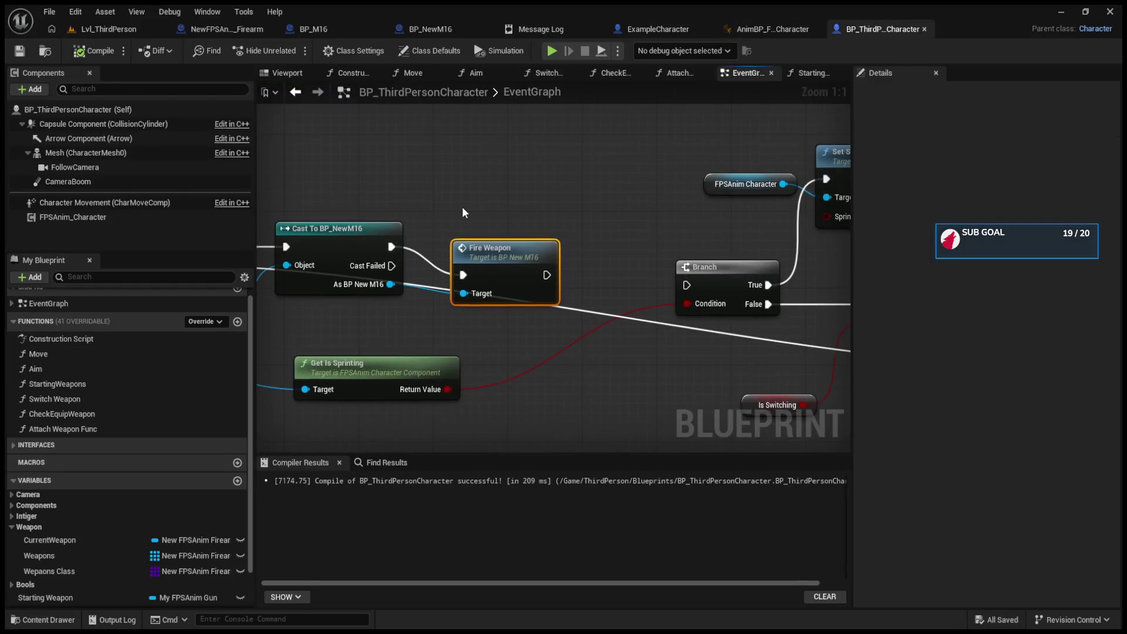
pyautogui.scroll(-2, 600, 225)
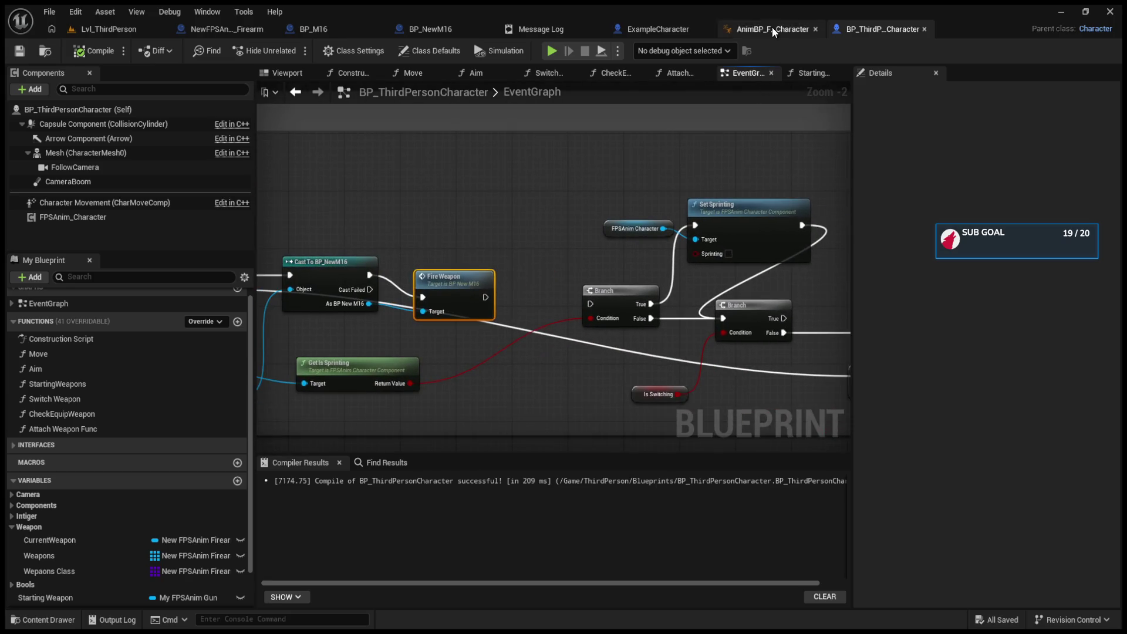
pyautogui.click(772, 27)
pyautogui.click(635, 27)
# - In BP_NewM16, inspect the Fire Weapon event feeding Perform Procedural Recoil
pyautogui.click(403, 27)
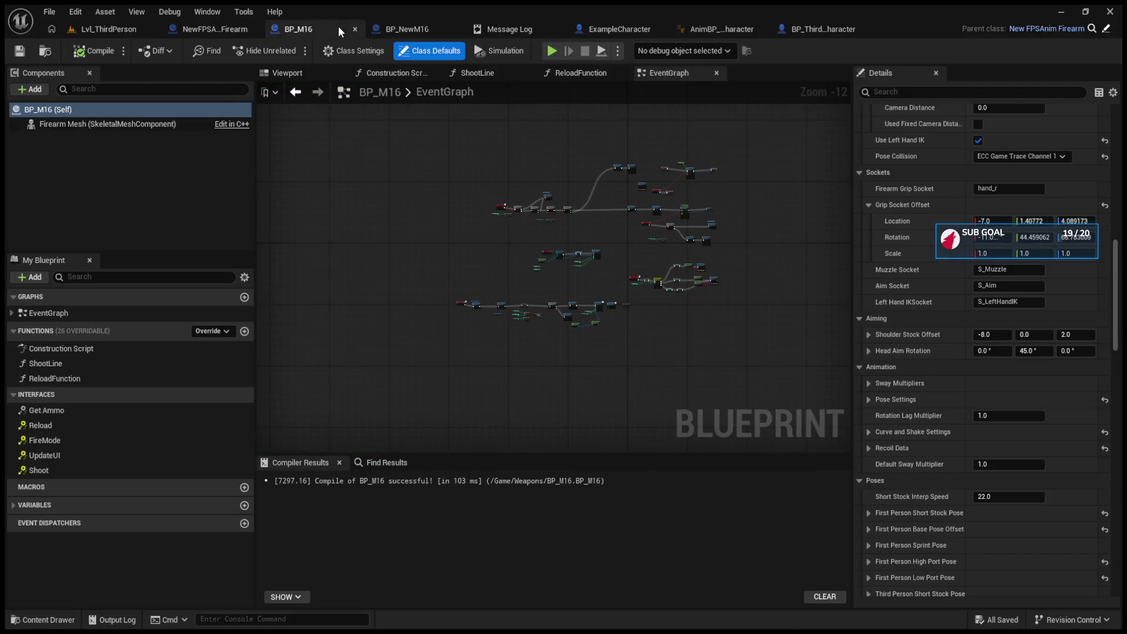
pyautogui.click(441, 185)
pyautogui.scroll(11, 441, 194)
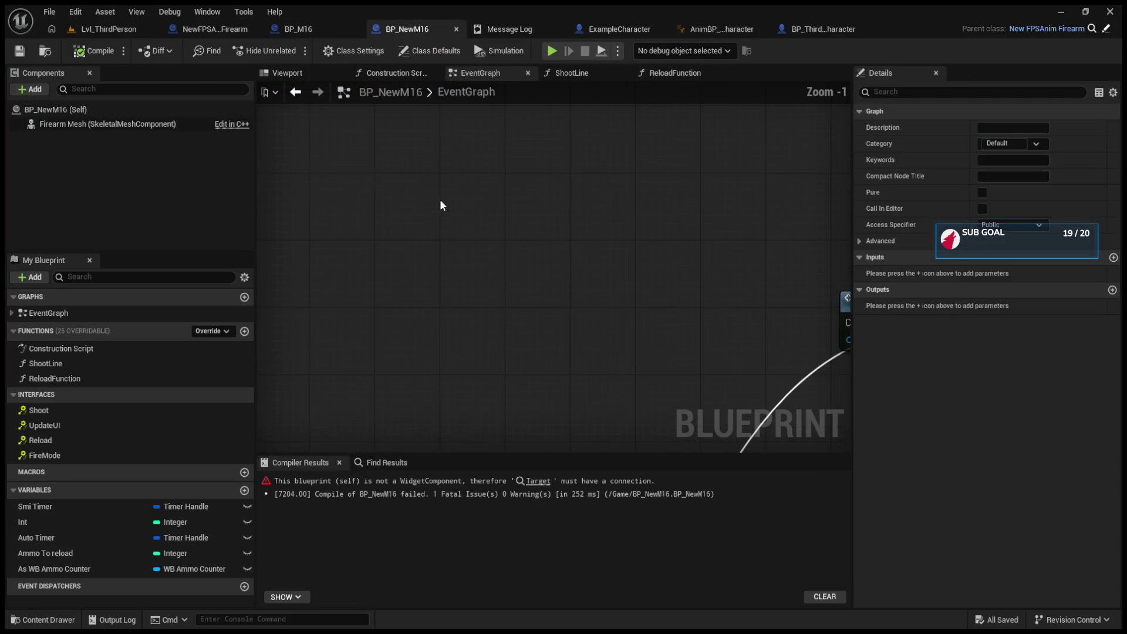
pyautogui.click(440, 285)
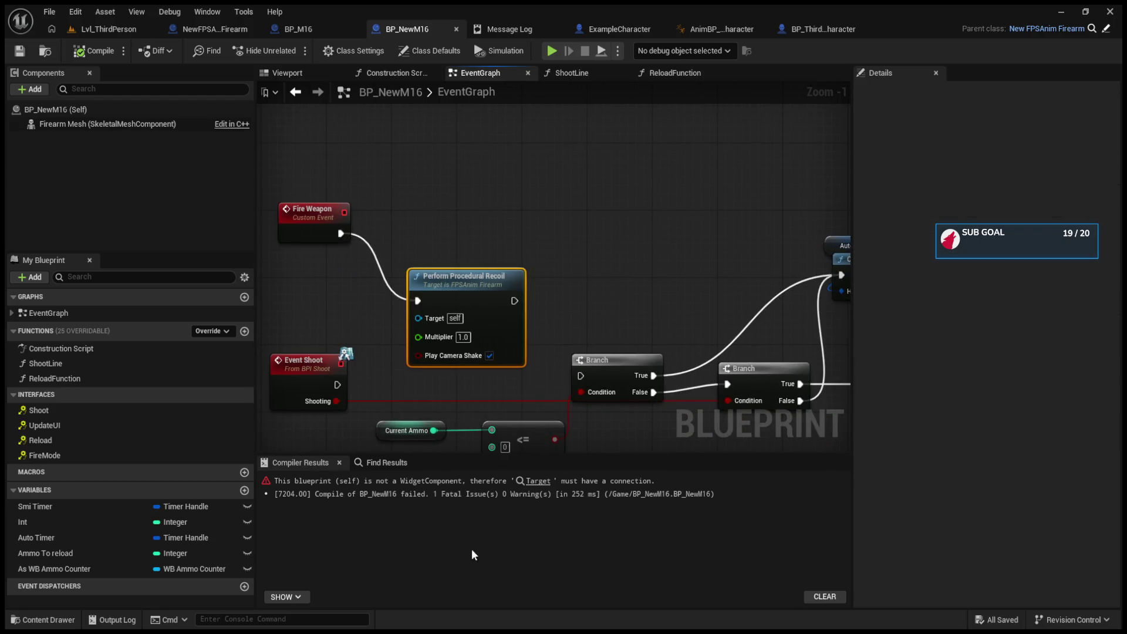
pyautogui.click(625, 280)
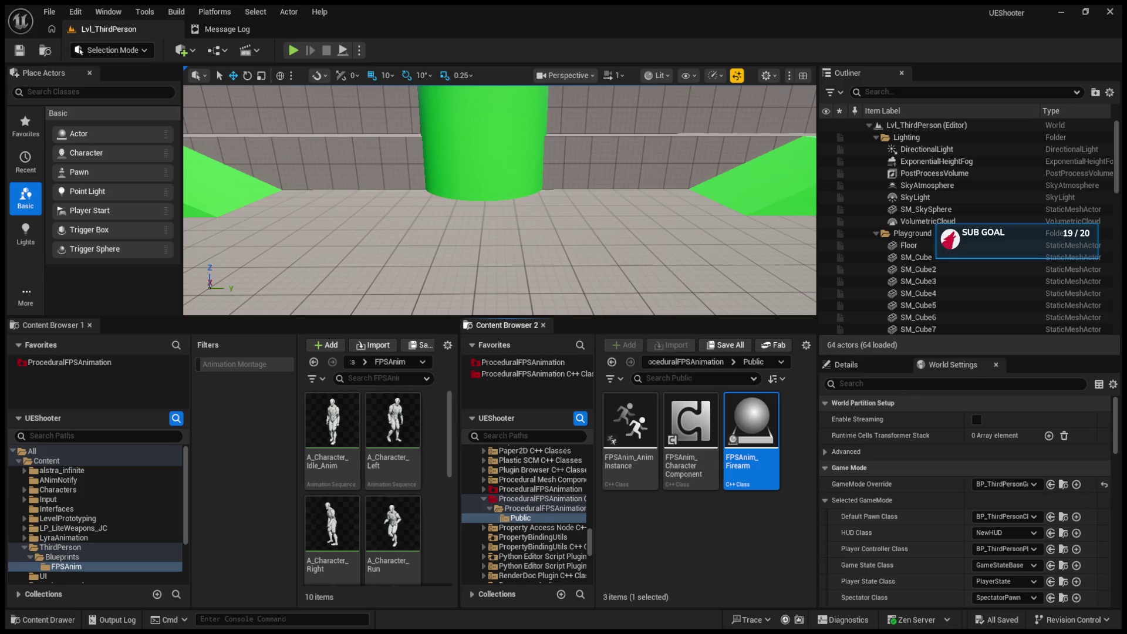
pyautogui.click(629, 434)
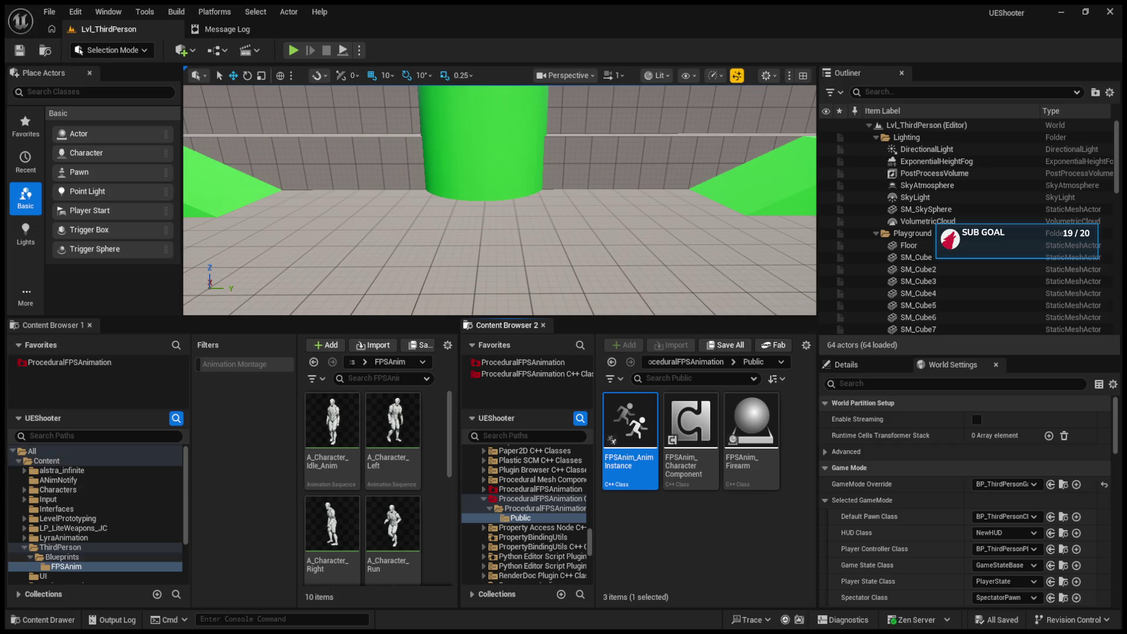
# - Navigate Content Browser 1 from ThirdPerson Blueprints to the Weapons folder
pyautogui.click(66, 557)
pyautogui.press('Left')
pyautogui.press('Left')
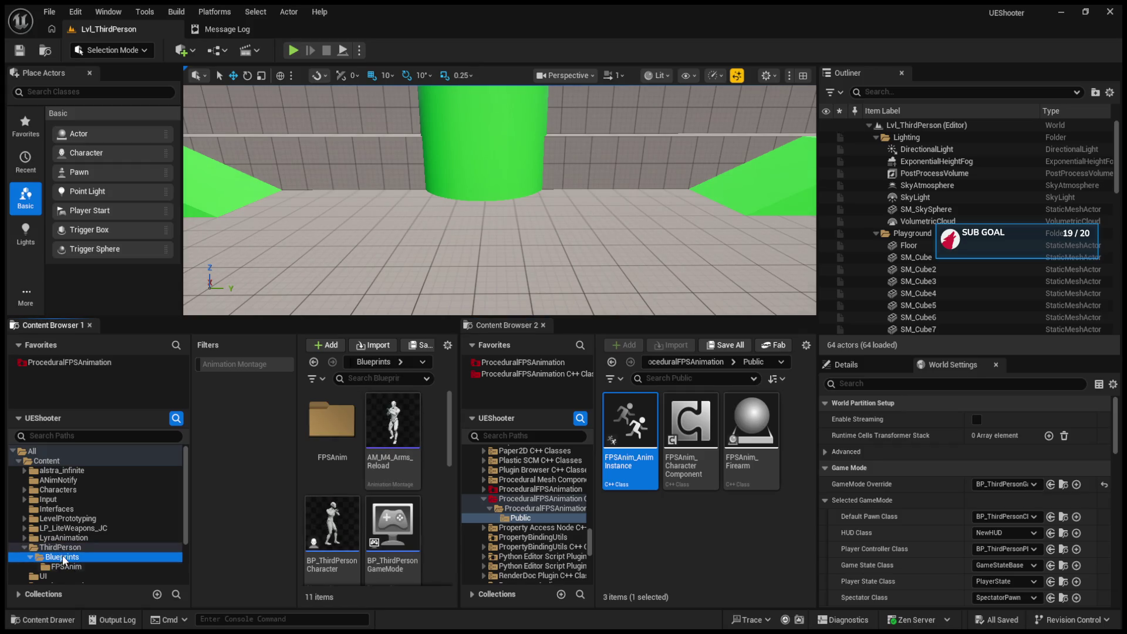
pyautogui.click(25, 547)
pyautogui.scroll(-2, 58, 552)
pyautogui.click(62, 559)
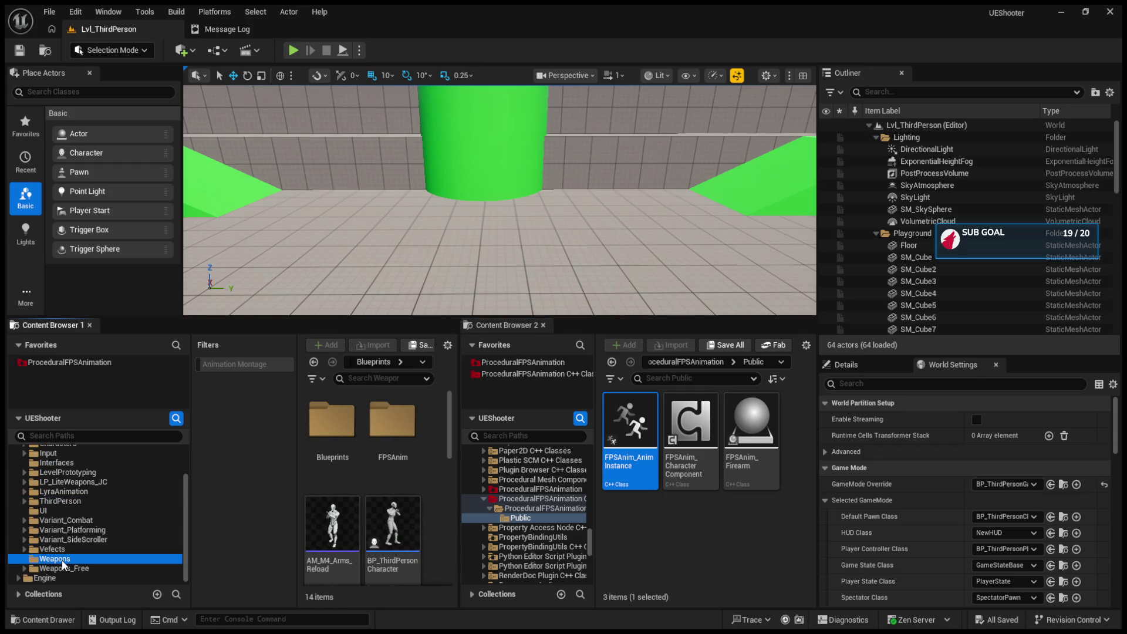
# - Open MyFPSAnim_Gun in the Blueprint editor, then return to the Lvl_ThirdPerson level
pyautogui.scroll(-5, 387, 470)
pyautogui.click(409, 422)
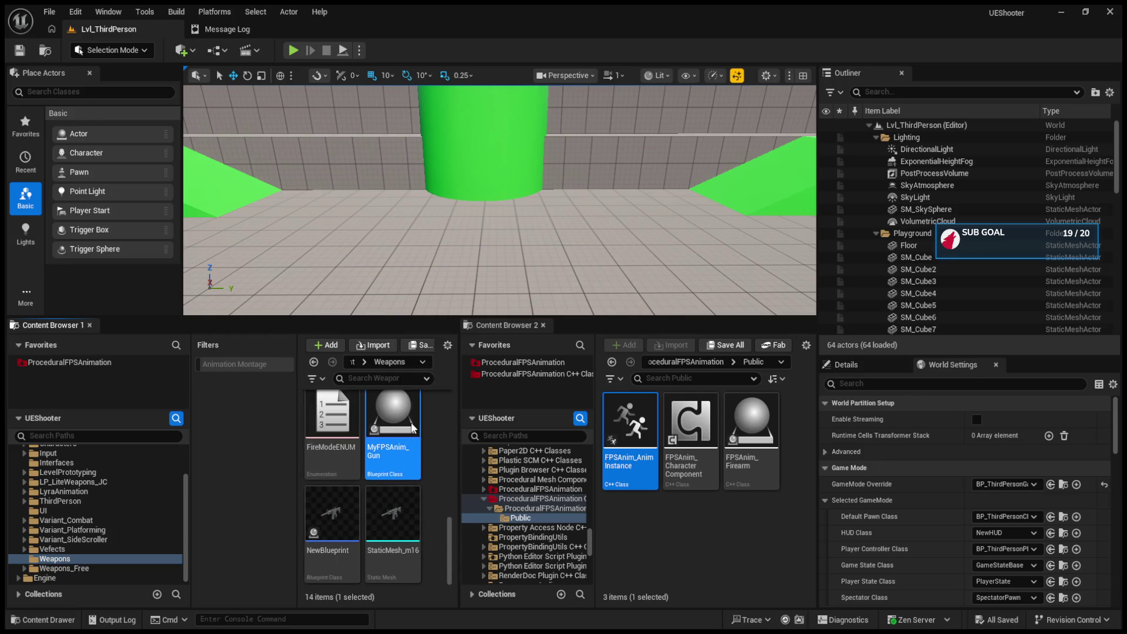
pyautogui.doubleClick(411, 421)
pyautogui.scroll(-10, 903, 421)
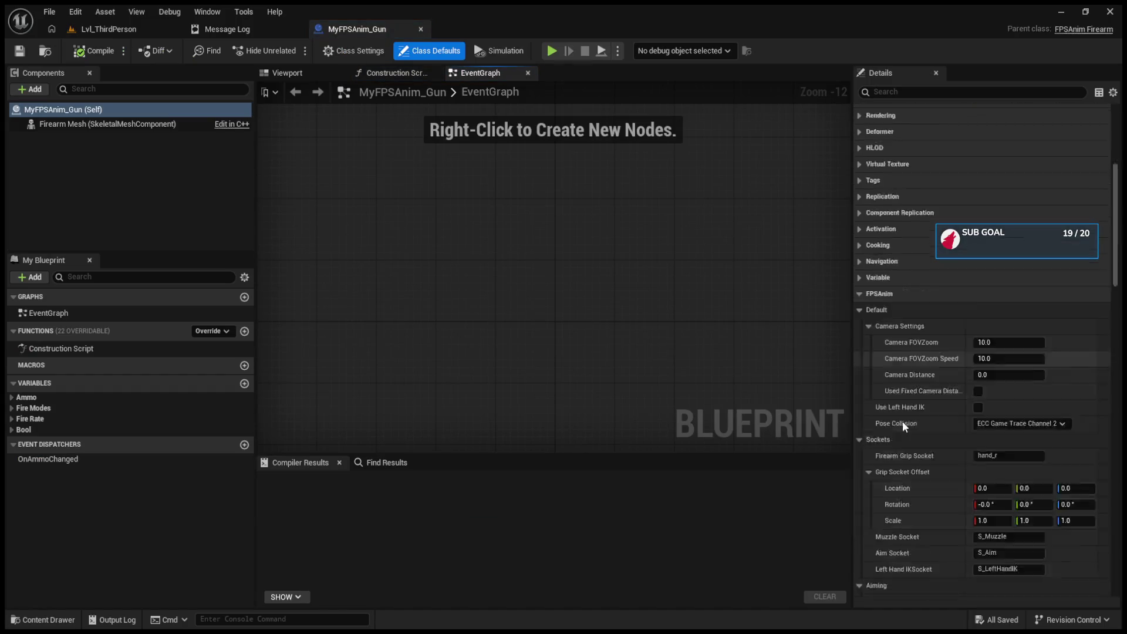
pyautogui.click(120, 30)
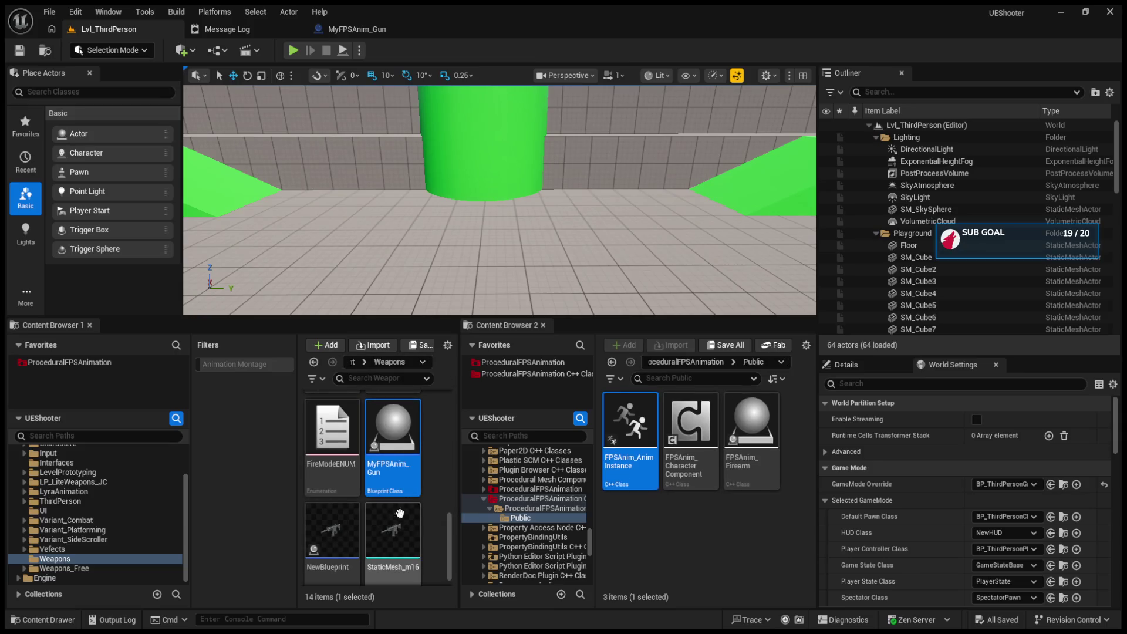
pyautogui.click(340, 545)
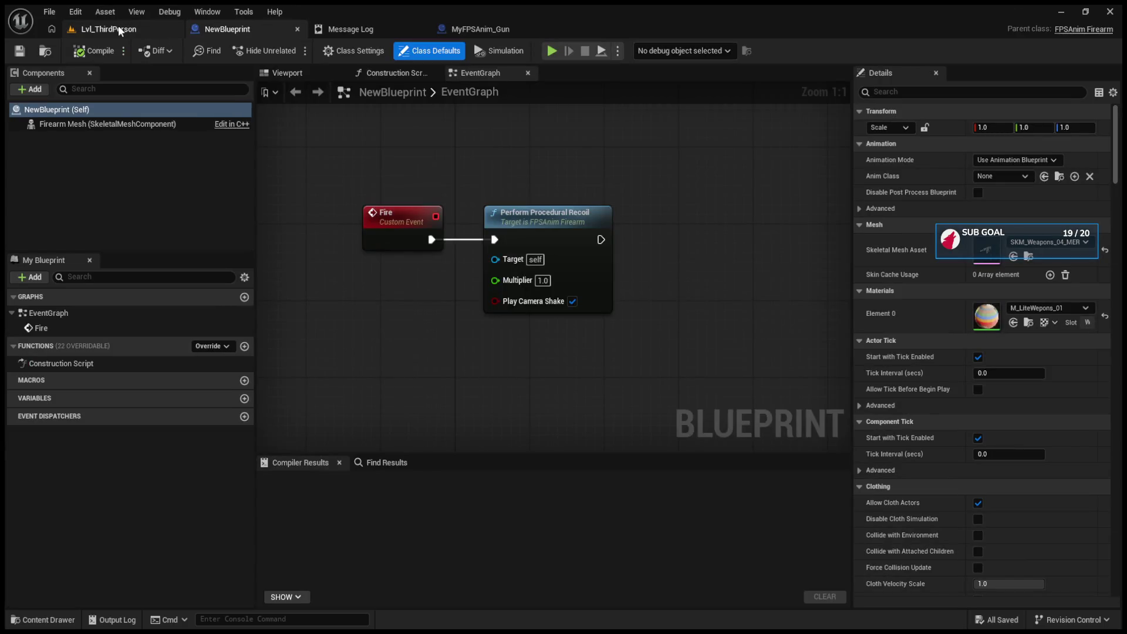
# - Return from NewBlueprint to the Lvl_ThirdPerson level editor
pyautogui.click(112, 27)
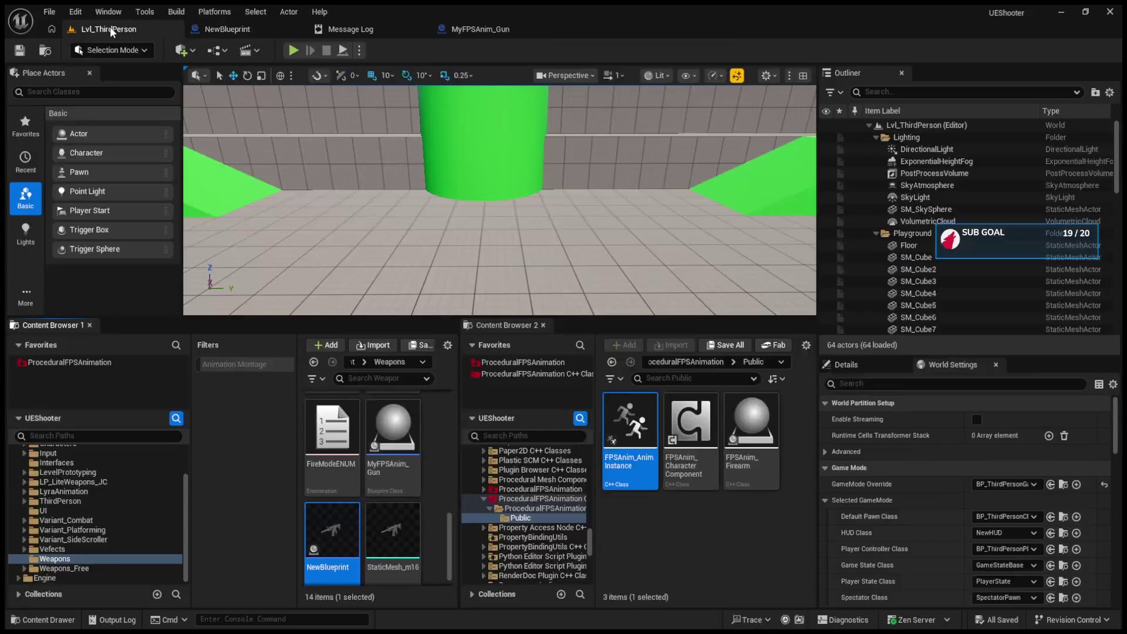
# - Find NewBlueprint in the Weapons folder and reopen it in the Blueprint editor
pyautogui.scroll(3, 432, 515)
pyautogui.scroll(-5, 432, 512)
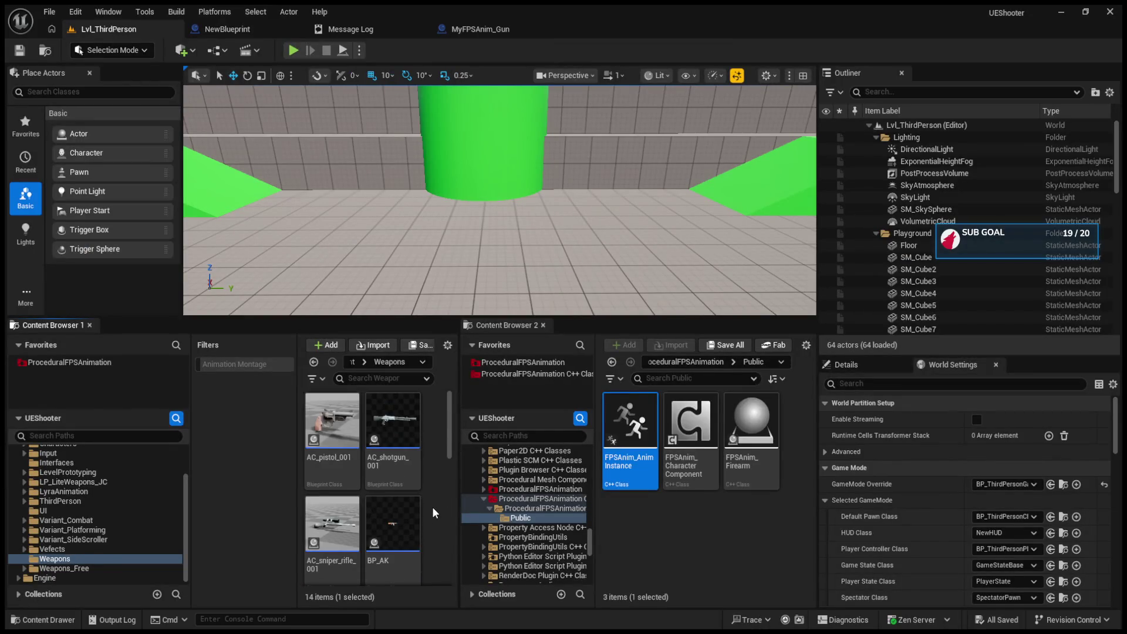
pyautogui.doubleClick(332, 513)
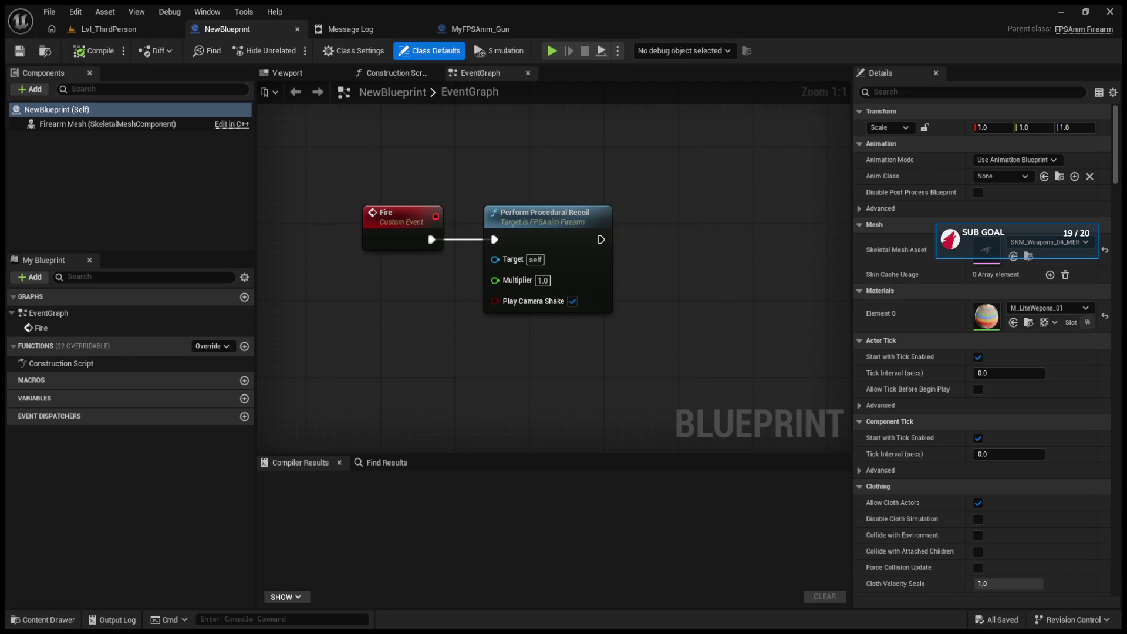
# - Return to the Lvl_ThirdPerson level and make the content browser area taller
pyautogui.scroll(-1, 546, 243)
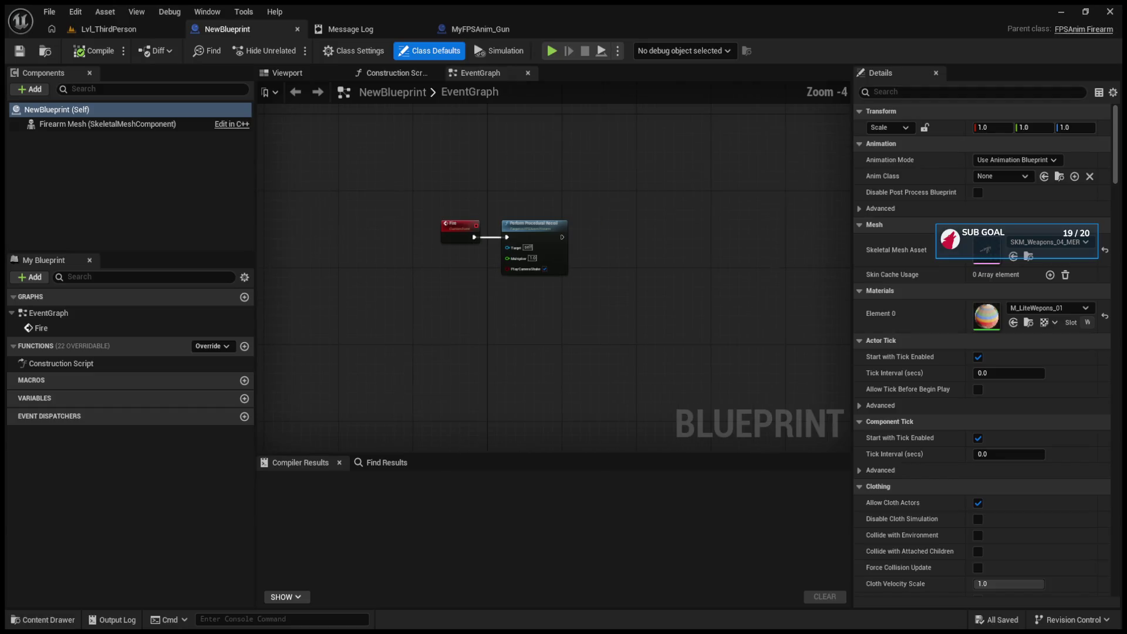
pyautogui.click(108, 29)
pyautogui.moveTo(368, 319)
pyautogui.mouseDown()
pyautogui.moveTo(399, 302)
pyautogui.moveTo(442, 241)
pyautogui.moveTo(442, 253)
pyautogui.mouseUp()
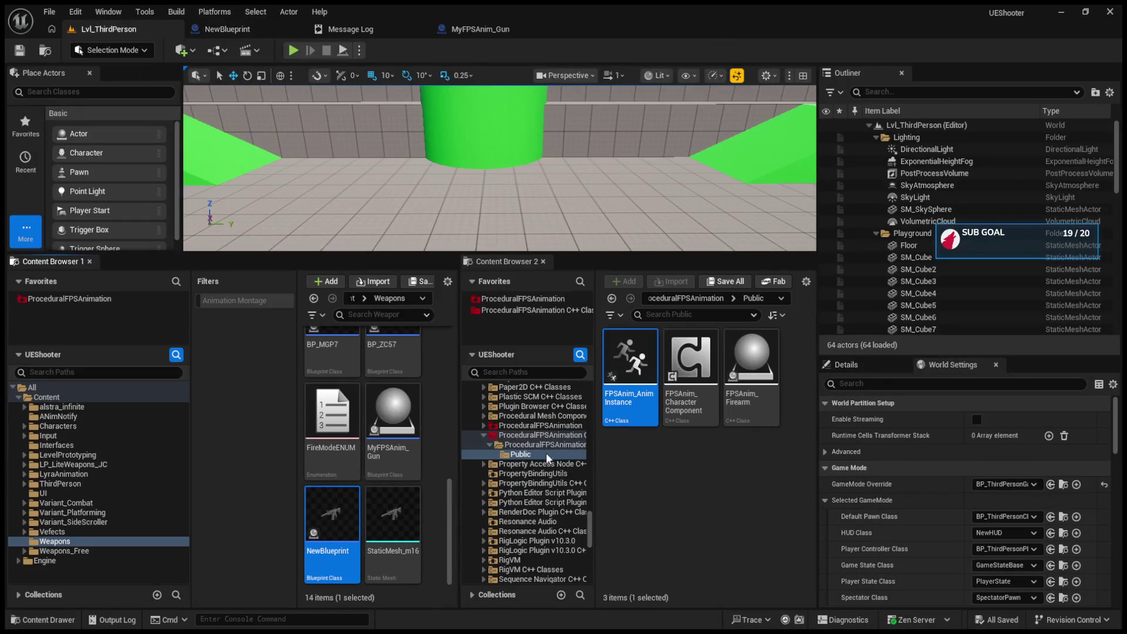
# - Open BP_ThirdPersonCharacter from the ThirdPerson > Blueprints folder
pyautogui.click(81, 484)
pyautogui.doubleClick(335, 361)
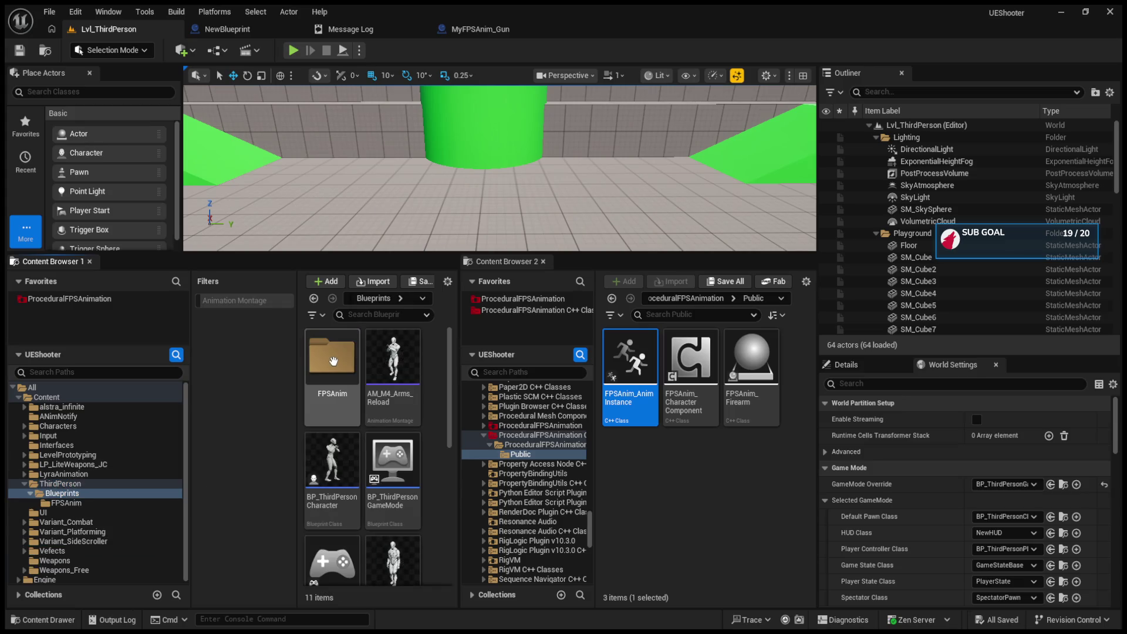
pyautogui.scroll(-2, 405, 433)
pyautogui.scroll(2, 405, 433)
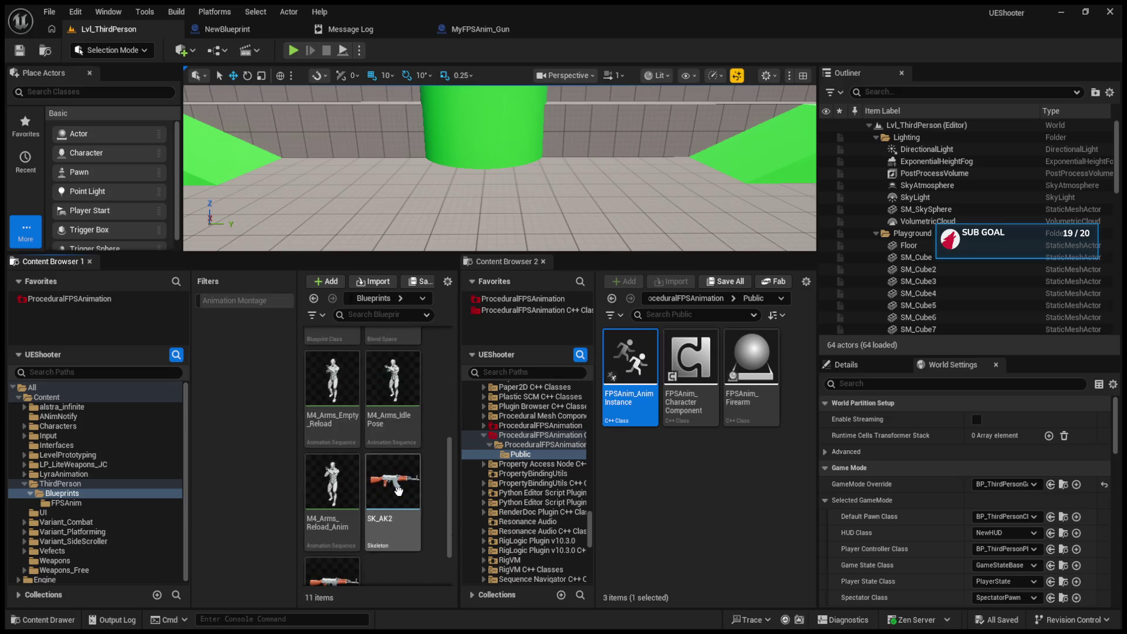
pyautogui.click(342, 484)
pyautogui.doubleClick(340, 482)
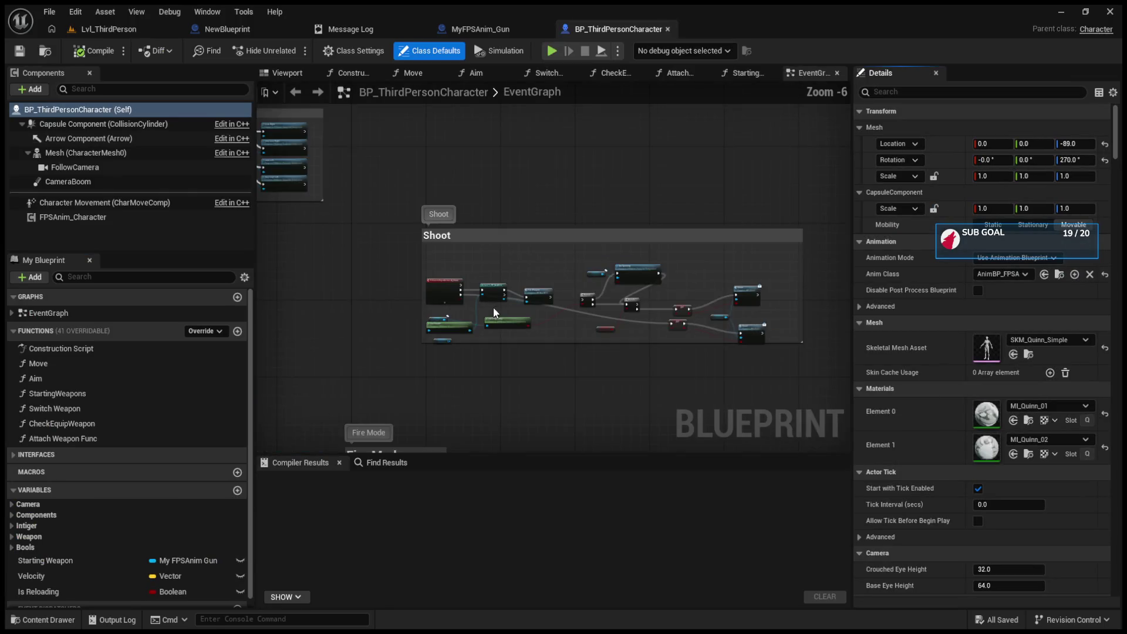
# - Add an Is Valid check on Get Firearm, replacing the deleted Cast To BP_NewM16 and Fire Weapon nodes
pyautogui.moveTo(517, 247); pyautogui.dragTo(594, 389)
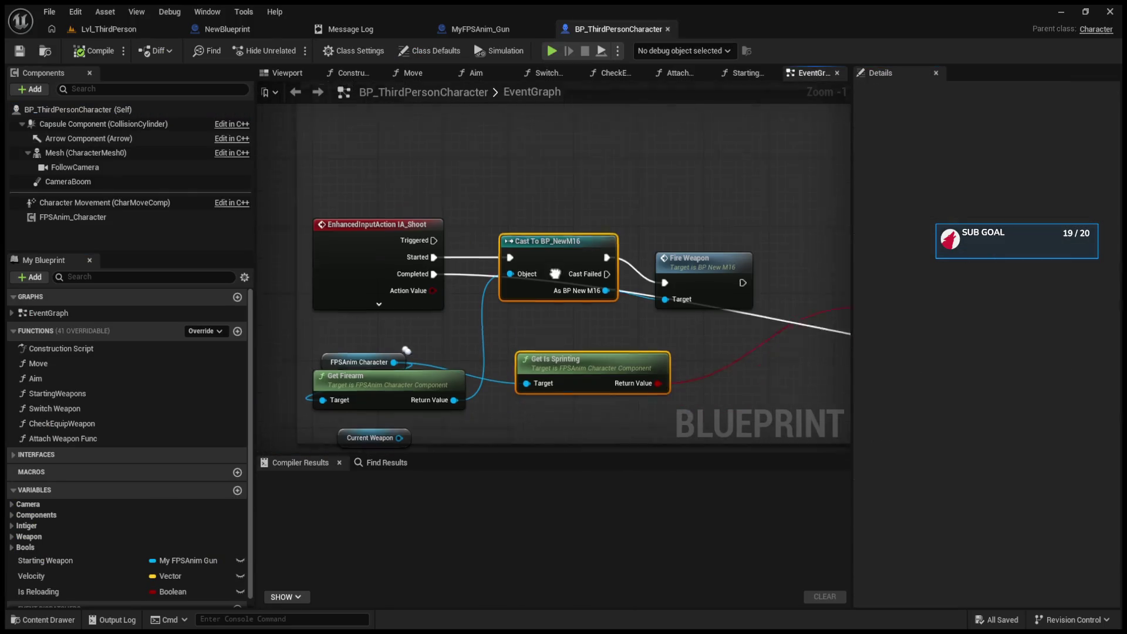
pyautogui.click(488, 191)
pyautogui.moveTo(419, 376); pyautogui.dragTo(541, 398)
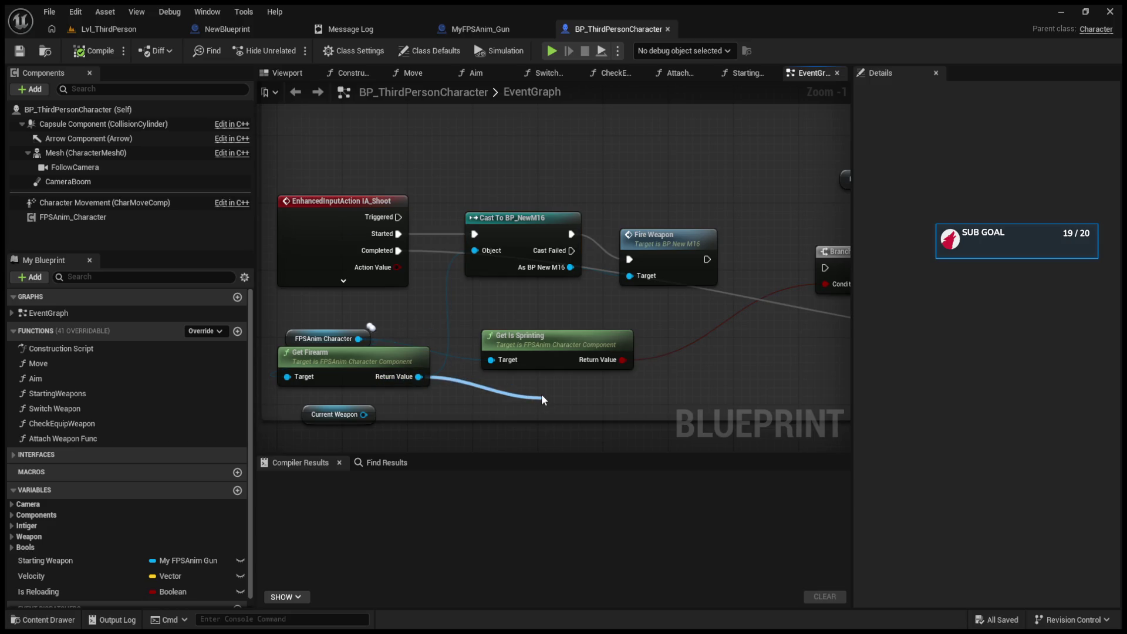
pyautogui.click(674, 306)
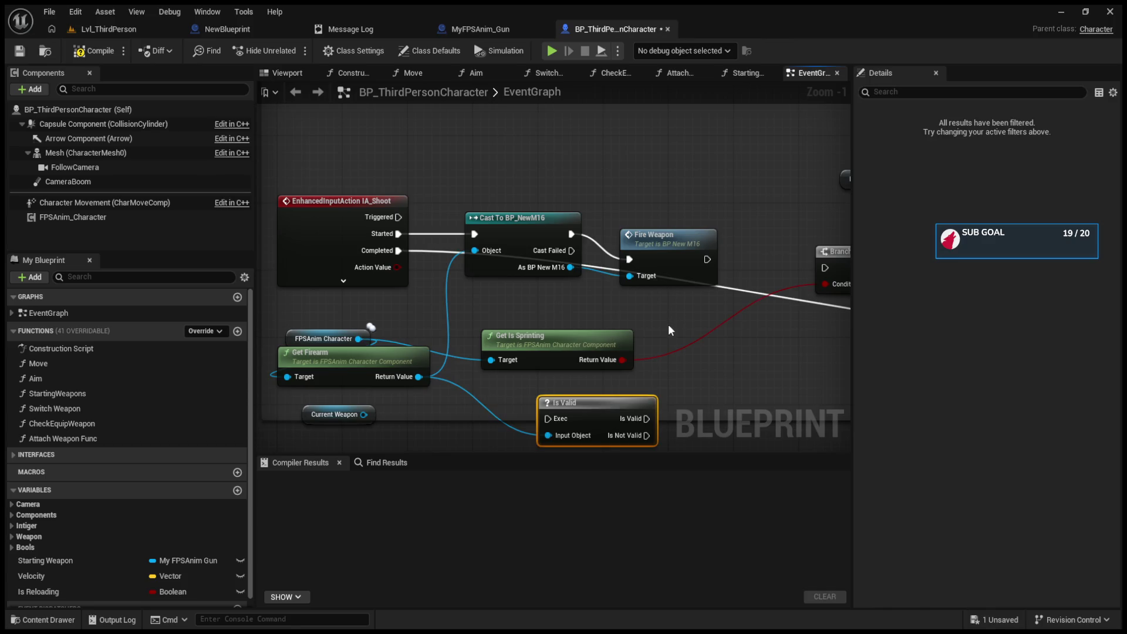
pyautogui.click(513, 216)
pyautogui.keyDown('ctrl'); pyautogui.click(653, 274); pyautogui.keyUp('ctrl')
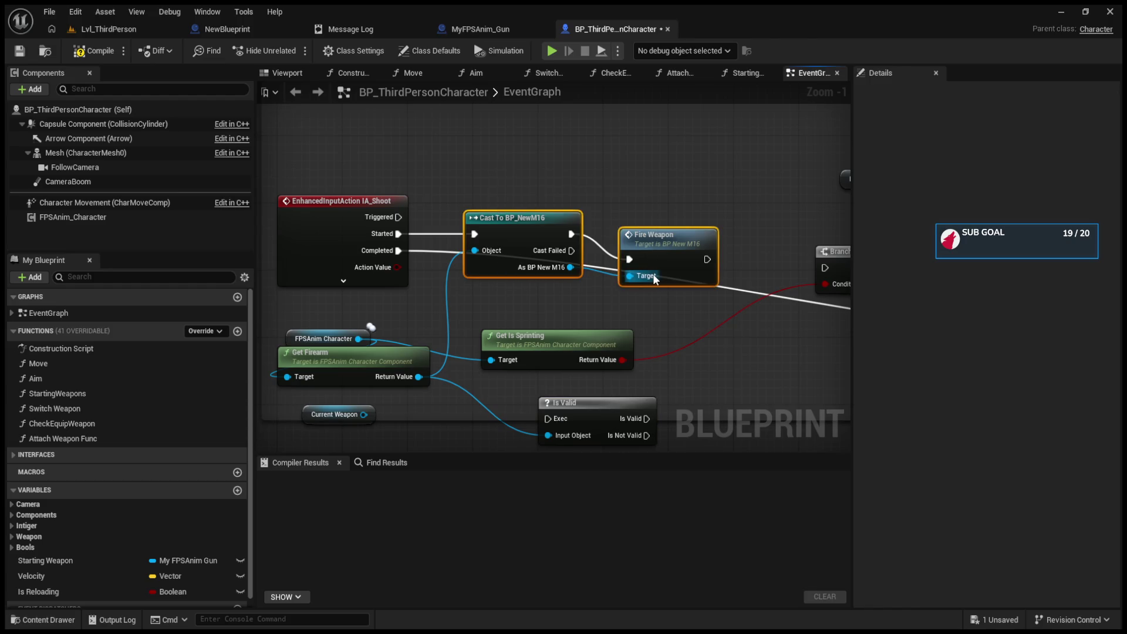
pyautogui.press('Delete')
pyautogui.moveTo(578, 412)
pyautogui.mouseDown()
pyautogui.moveTo(557, 254)
pyautogui.moveTo(527, 243)
pyautogui.mouseUp()
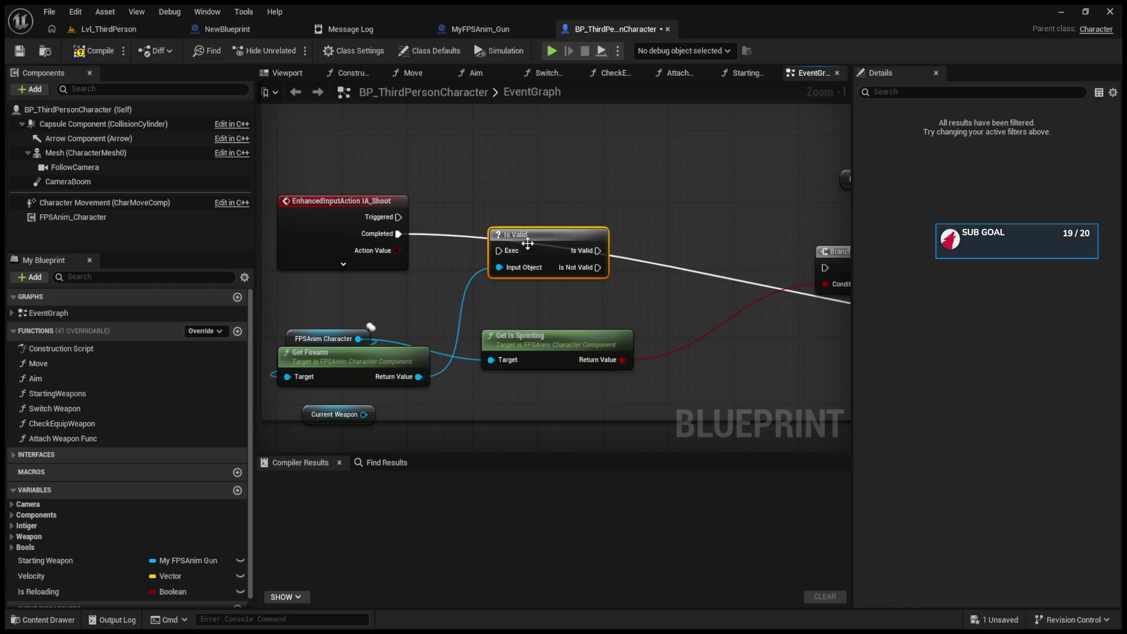
# - Wire IA_Shoot Started into Is Valid and Is Valid's valid output into the Branch
pyautogui.click(344, 264)
pyautogui.moveTo(399, 234)
pyautogui.mouseDown()
pyautogui.moveTo(488, 263)
pyautogui.moveTo(506, 252)
pyautogui.moveTo(442, 260)
pyautogui.moveTo(493, 283)
pyautogui.mouseUp()
pyautogui.moveTo(437, 258)
pyautogui.mouseDown()
pyautogui.moveTo(663, 276)
pyautogui.moveTo(657, 289)
pyautogui.mouseUp()
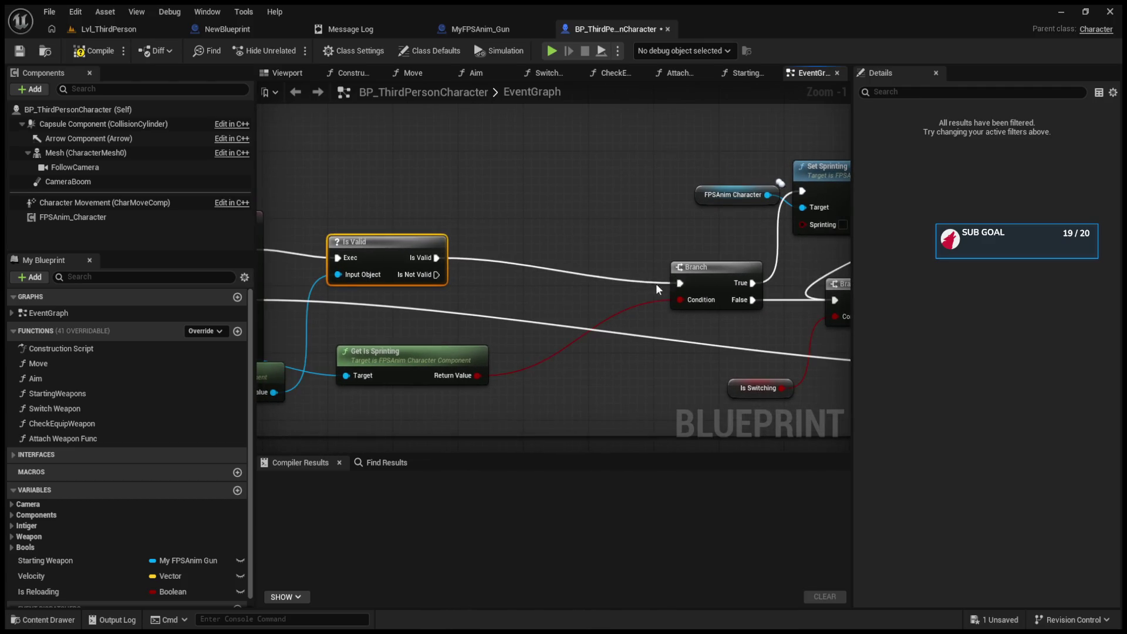
pyautogui.moveTo(523, 294); pyautogui.dragTo(667, 315)
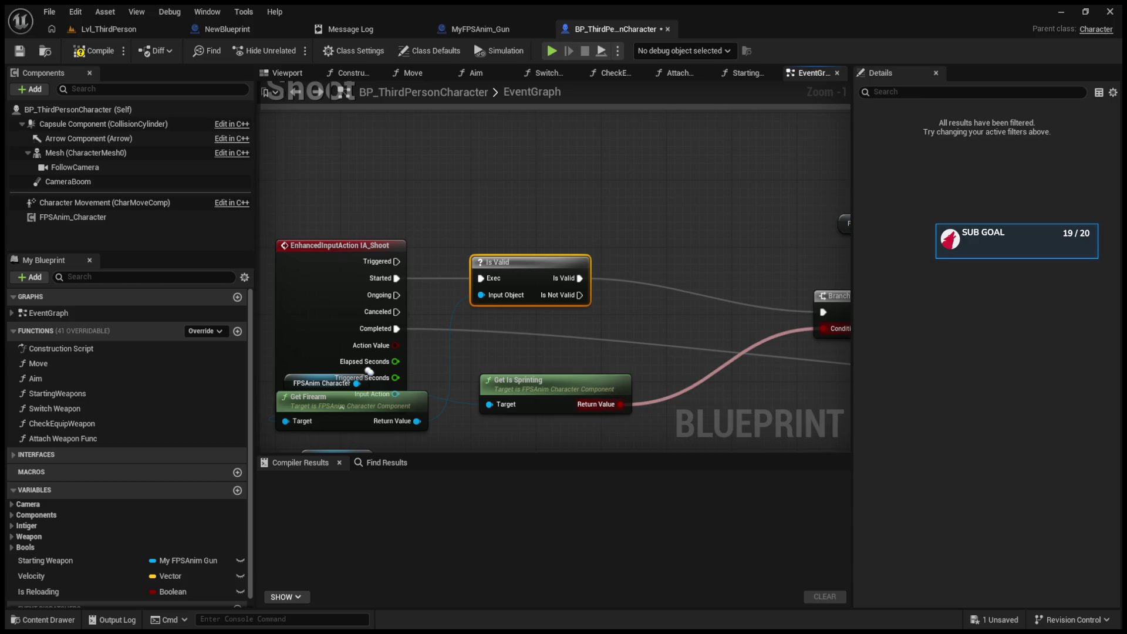
pyautogui.scroll(-5, 466, 294)
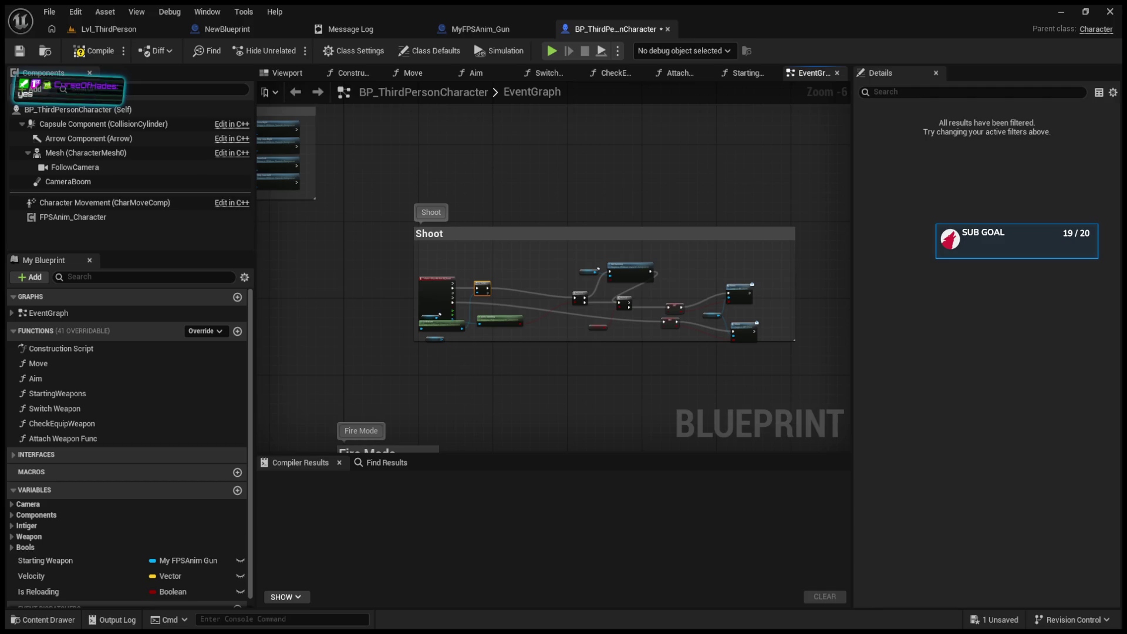
# - In Attach Weapon Func, add Is Valid on Get Firearm's Return Value beside Set Character Component
pyautogui.click(678, 74)
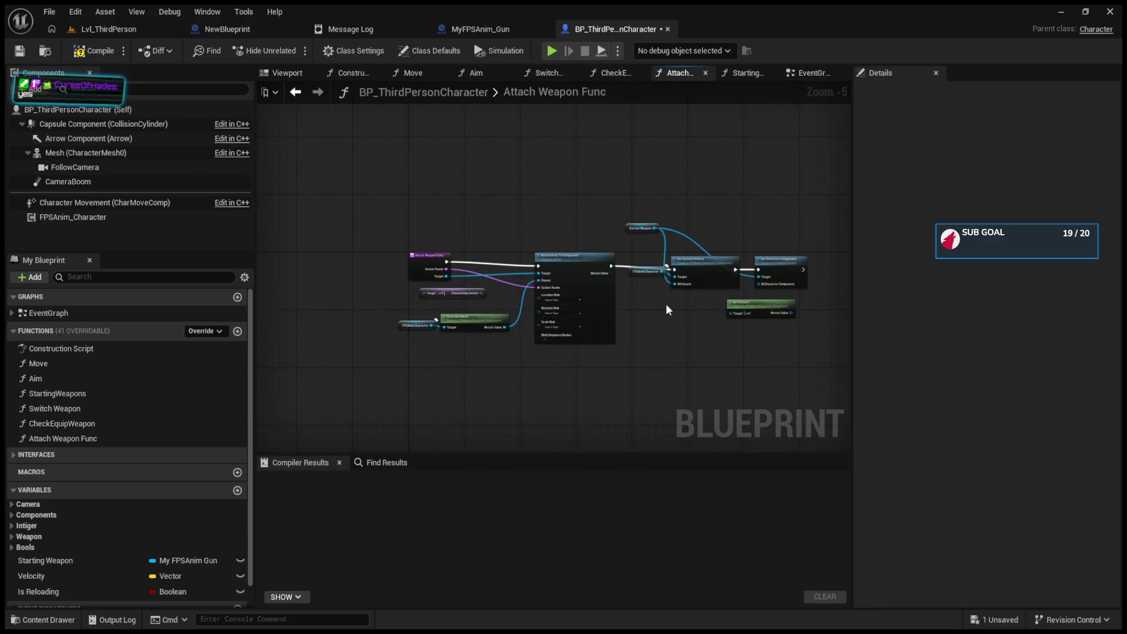
pyautogui.scroll(4, 665, 304)
pyautogui.click(490, 275)
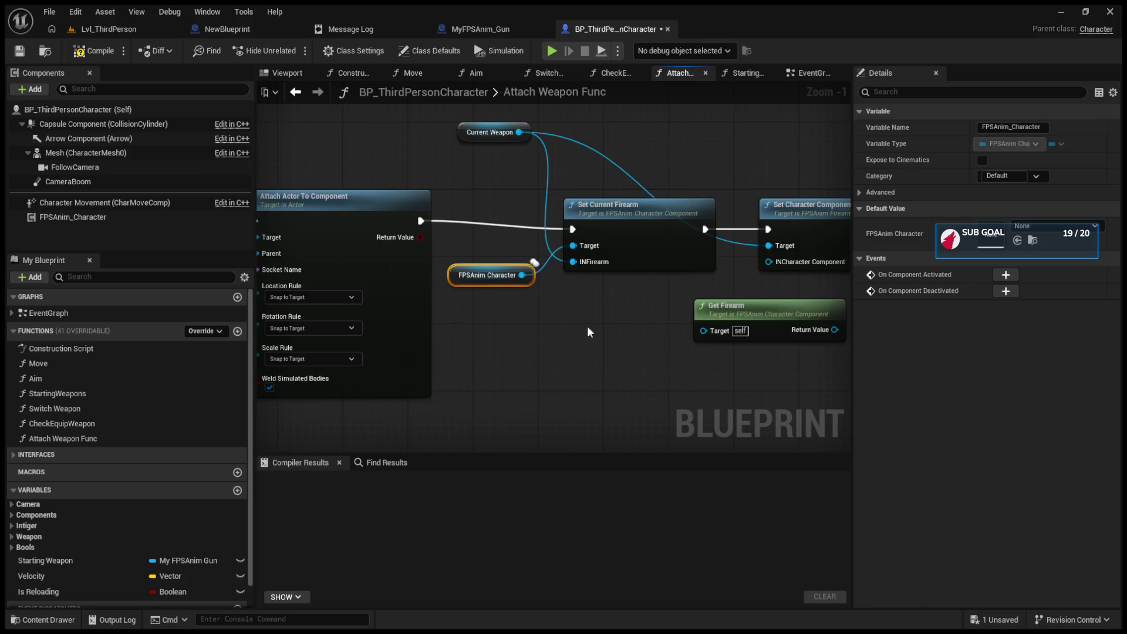
pyautogui.moveTo(587, 326); pyautogui.dragTo(562, 355)
pyautogui.click(621, 339)
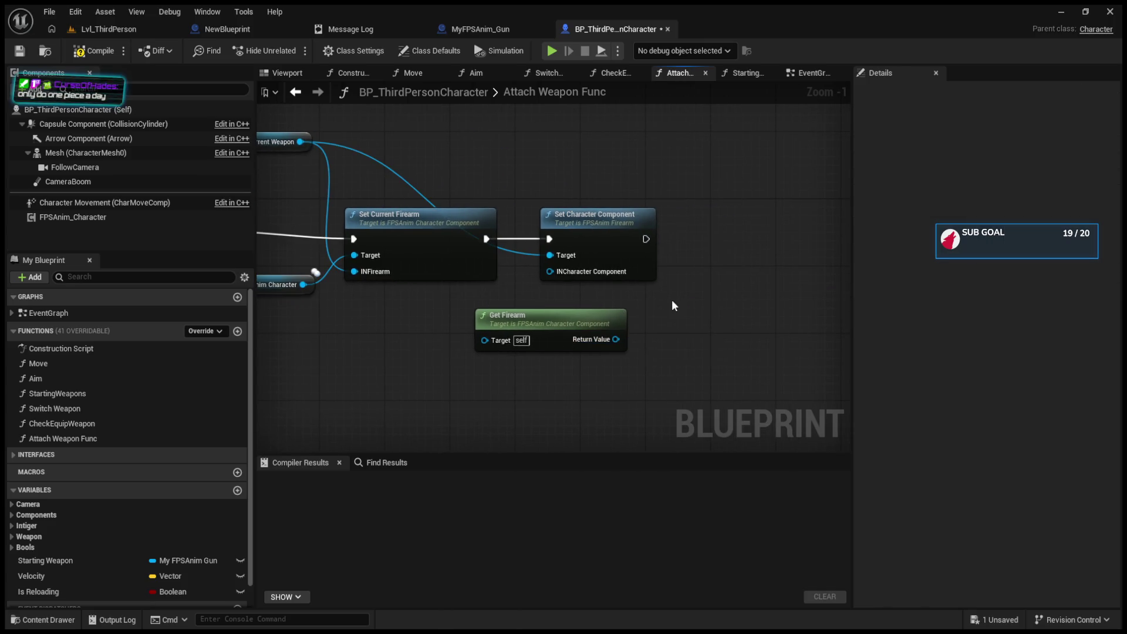
pyautogui.moveTo(610, 342); pyautogui.dragTo(710, 278)
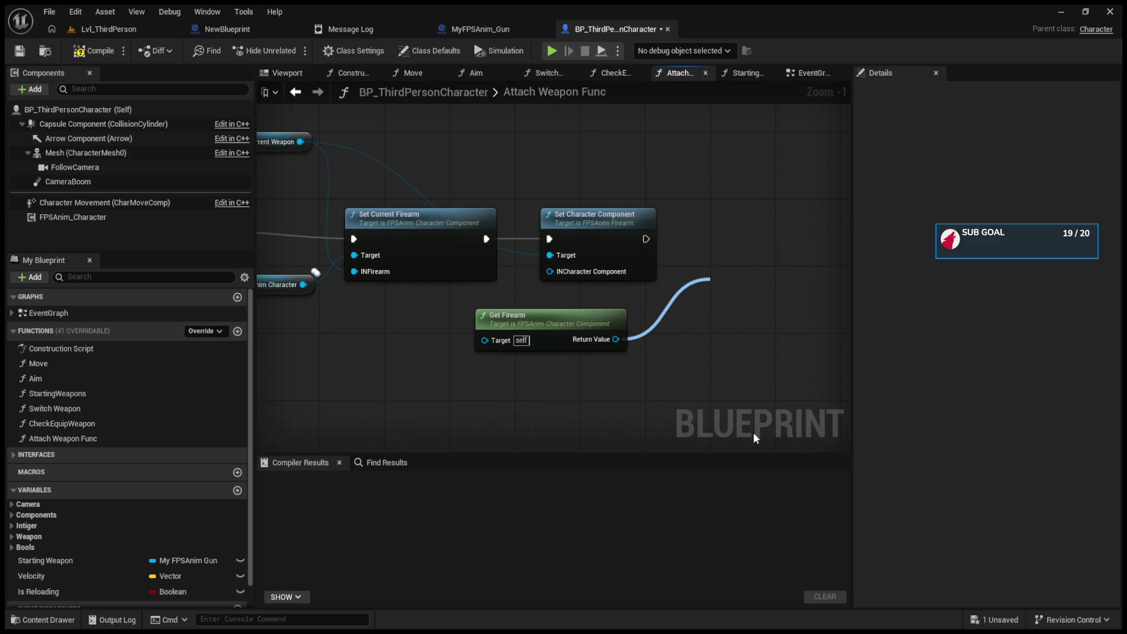
pyautogui.moveTo(743, 281)
pyautogui.mouseDown()
pyautogui.moveTo(737, 217)
pyautogui.moveTo(702, 241)
pyautogui.mouseUp()
pyautogui.click(635, 239)
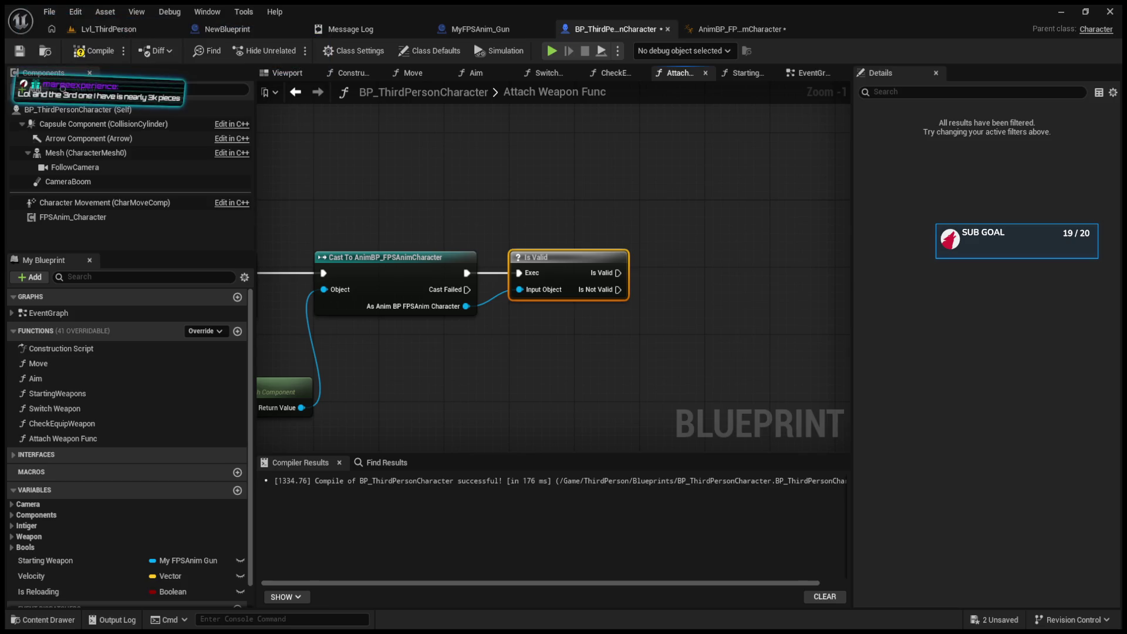
pyautogui.moveTo(427, 378); pyautogui.dragTo(546, 366)
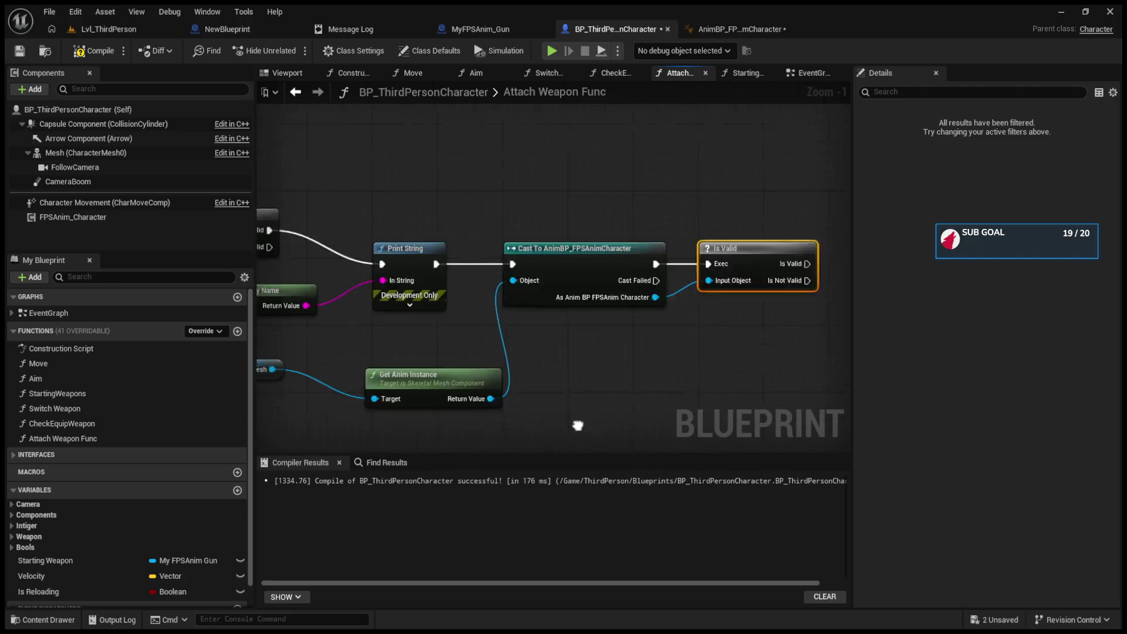
# - Delete the duplicate Is Valid node following the cast in Attach Weapon Func
pyautogui.scroll(-5, 628, 368)
pyautogui.scroll(4, 591, 368)
pyautogui.scroll(-2, 591, 368)
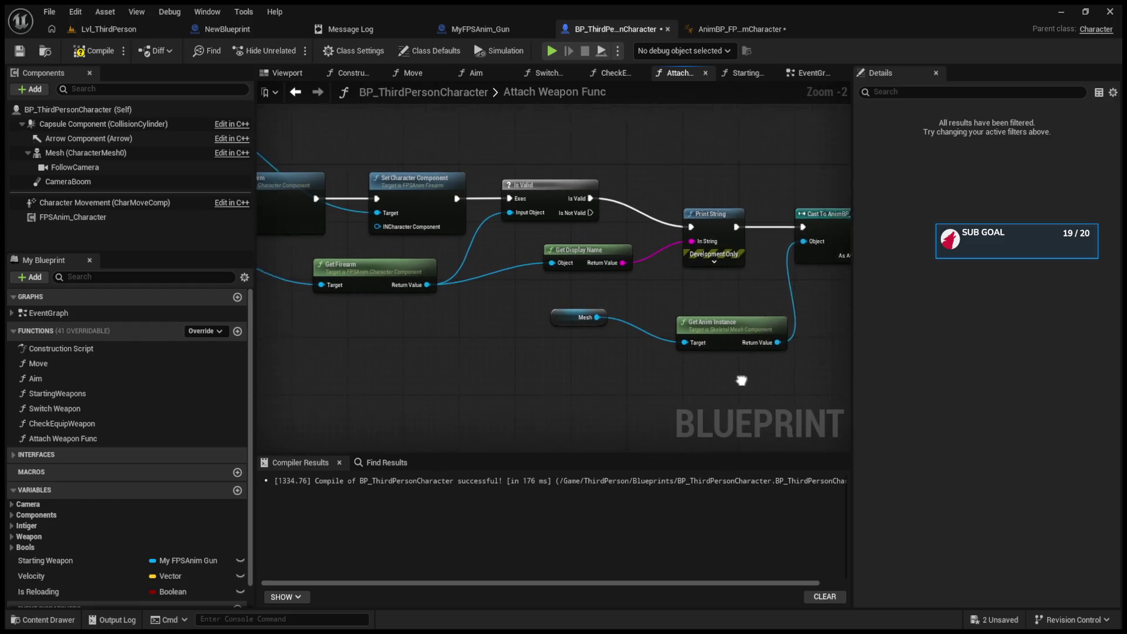
pyautogui.moveTo(561, 319); pyautogui.dragTo(682, 337)
pyautogui.scroll(4, 472, 353)
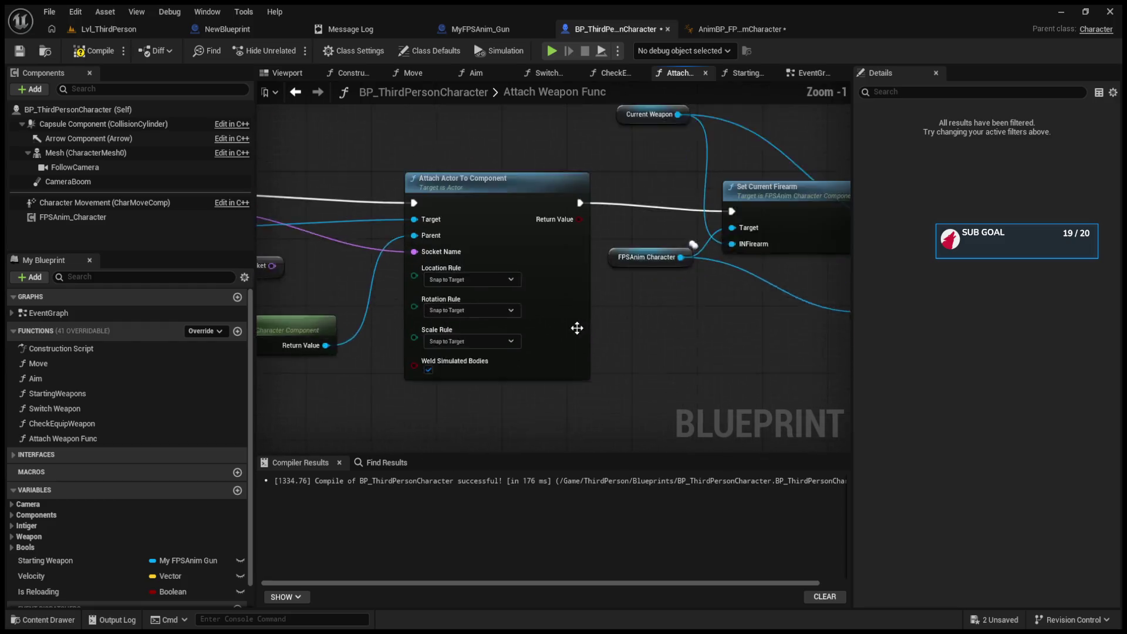
pyautogui.moveTo(310, 115)
pyautogui.mouseDown()
pyautogui.moveTo(470, 247)
pyautogui.moveTo(614, 332)
pyautogui.moveTo(601, 339)
pyautogui.mouseUp()
pyautogui.scroll(-2, 602, 340)
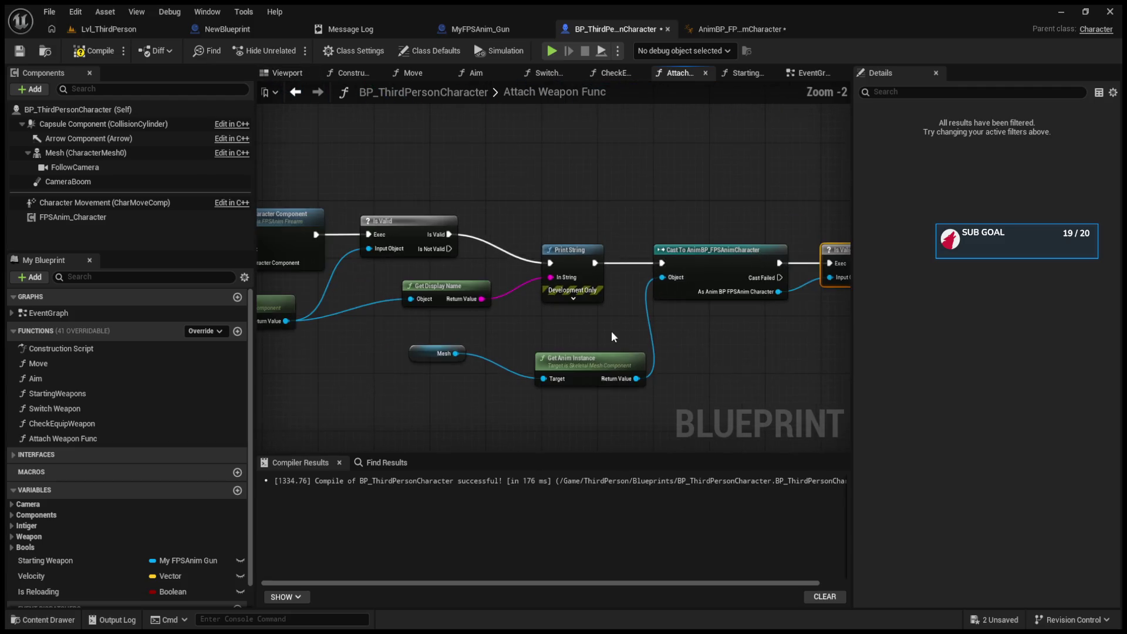
pyautogui.moveTo(565, 224)
pyautogui.mouseDown()
pyautogui.moveTo(733, 369)
pyautogui.moveTo(747, 246)
pyautogui.moveTo(643, 208)
pyautogui.mouseUp()
pyautogui.click(675, 259)
pyautogui.press('Delete')
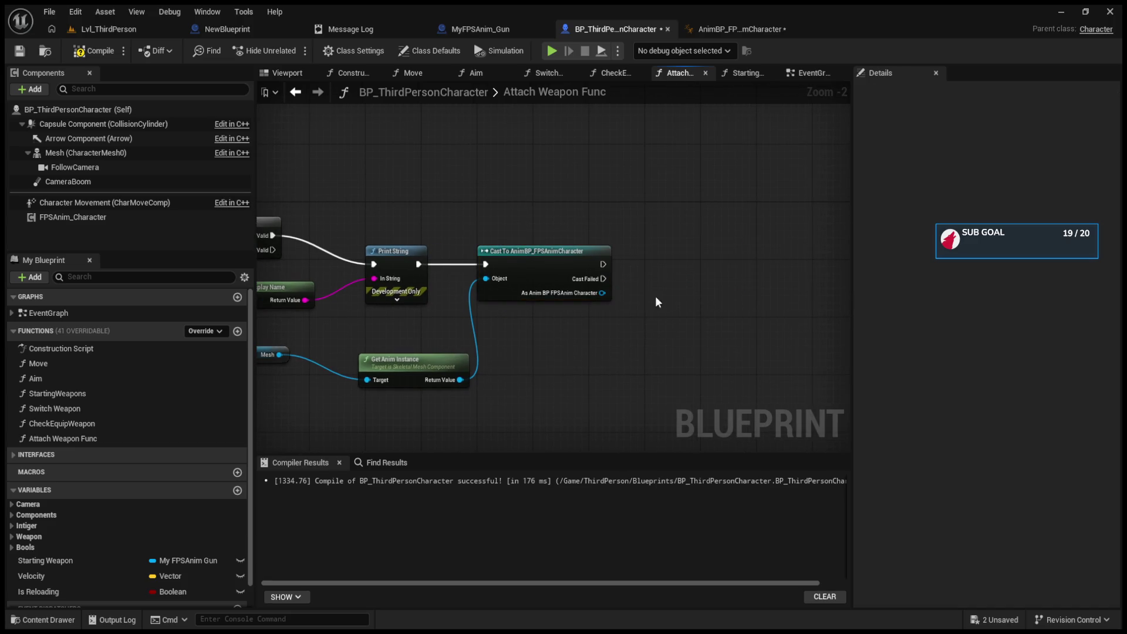
# - Move the Mesh node beneath Get Anim Instance and return to the EventGraph
pyautogui.moveTo(441, 278); pyautogui.dragTo(572, 277)
pyautogui.moveTo(385, 355)
pyautogui.mouseDown()
pyautogui.moveTo(426, 418)
pyautogui.moveTo(582, 361)
pyautogui.mouseUp()
pyautogui.moveTo(634, 387)
pyautogui.mouseDown()
pyautogui.moveTo(603, 221)
pyautogui.moveTo(586, 205)
pyautogui.mouseUp()
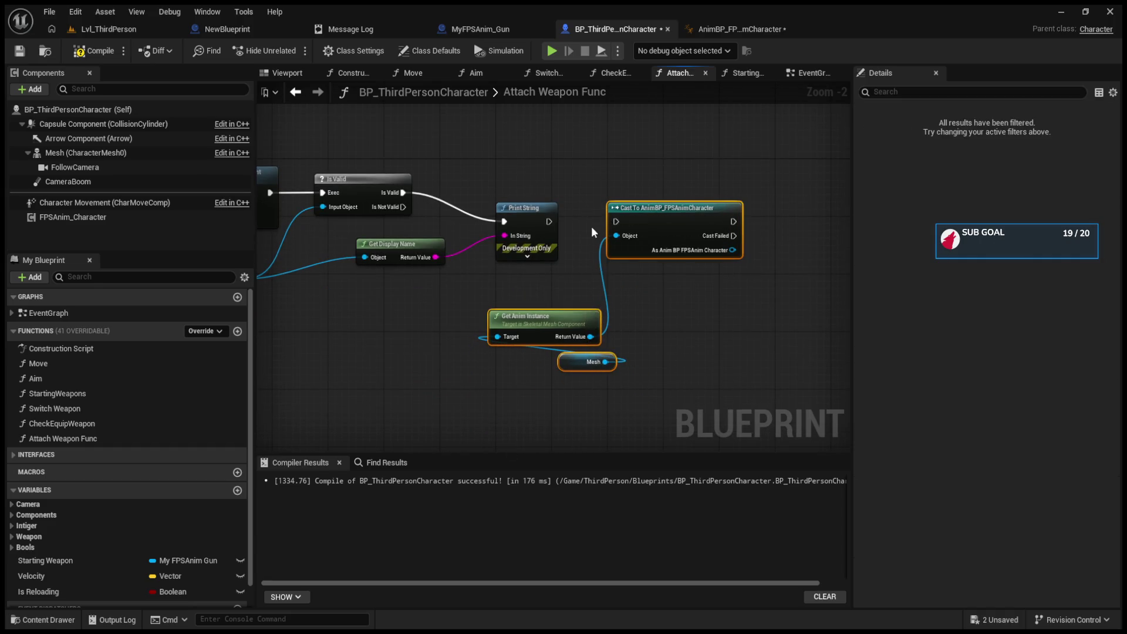
pyautogui.click(296, 93)
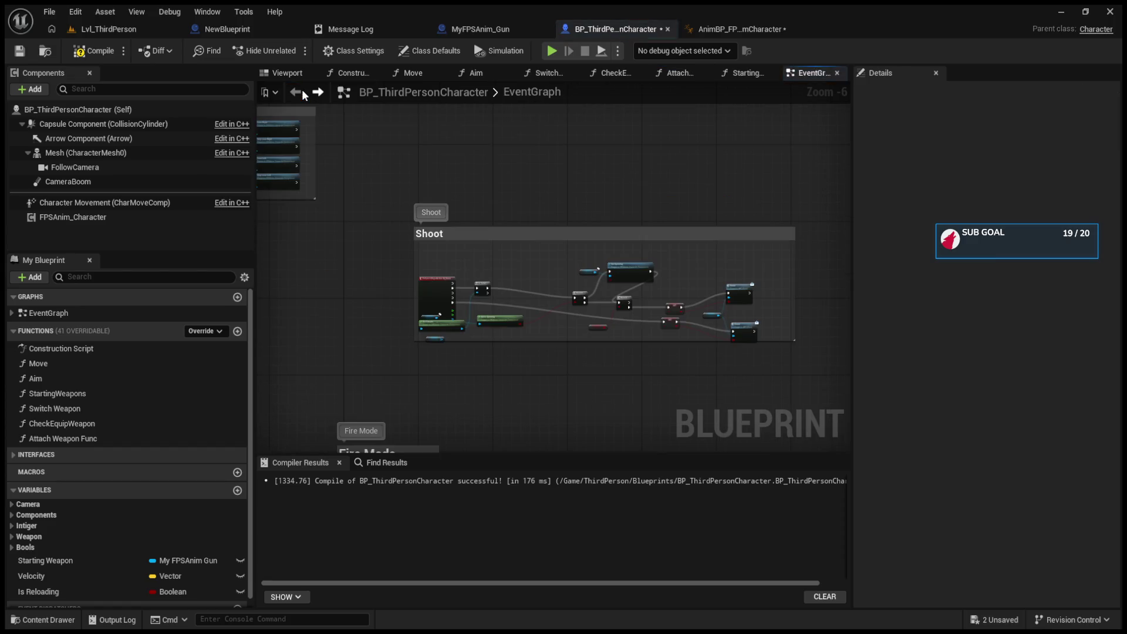
# - Open the StartingWeapons function graph from its call node in the EventGraph
pyautogui.scroll(3, 430, 256)
pyautogui.scroll(3, 456, 307)
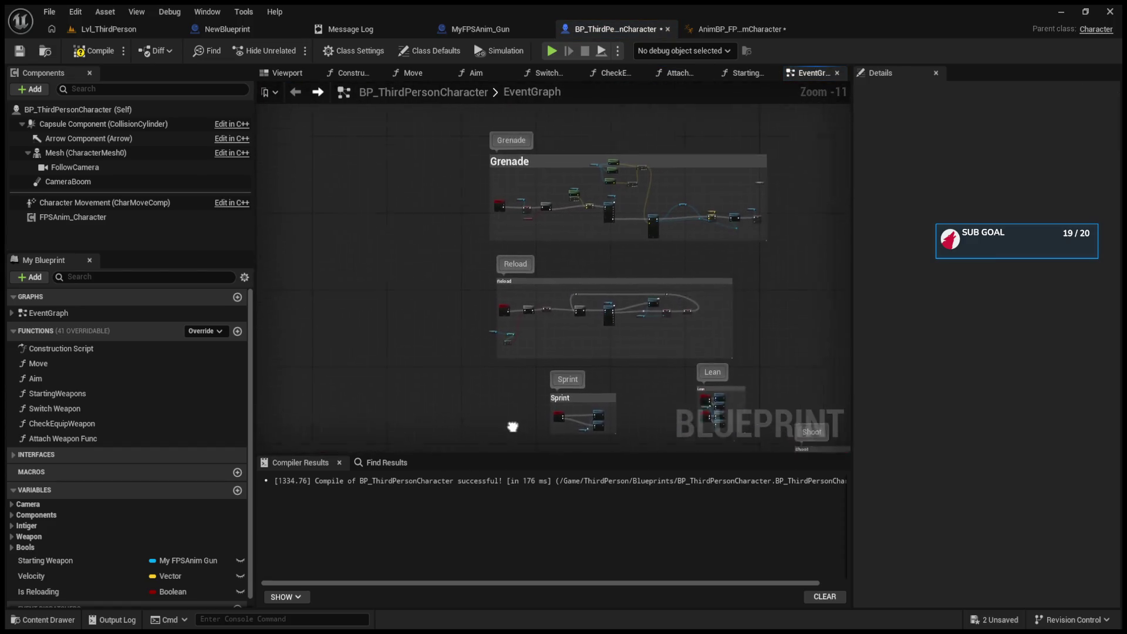
pyautogui.scroll(3, 491, 294)
pyautogui.scroll(-3, 498, 216)
pyautogui.scroll(4, 611, 315)
pyautogui.scroll(1, 611, 315)
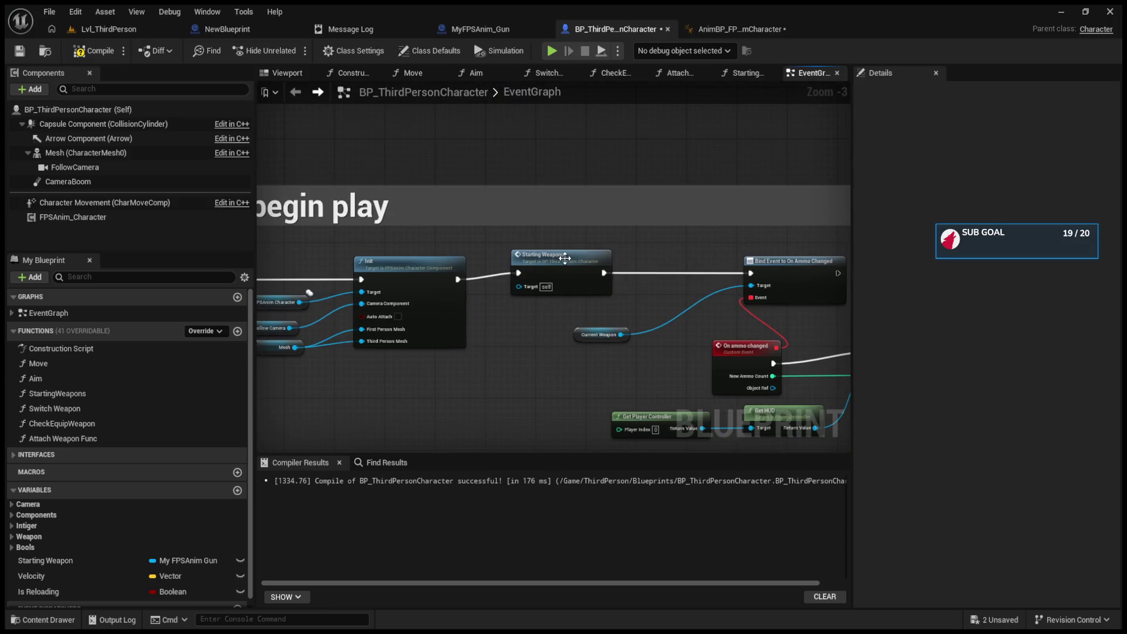
pyautogui.click(552, 265)
pyautogui.doubleClick(552, 265)
# - Move the first Attach Weapon Func node left and straighten its exec wire through the reroute point
pyautogui.scroll(-2, 533, 321)
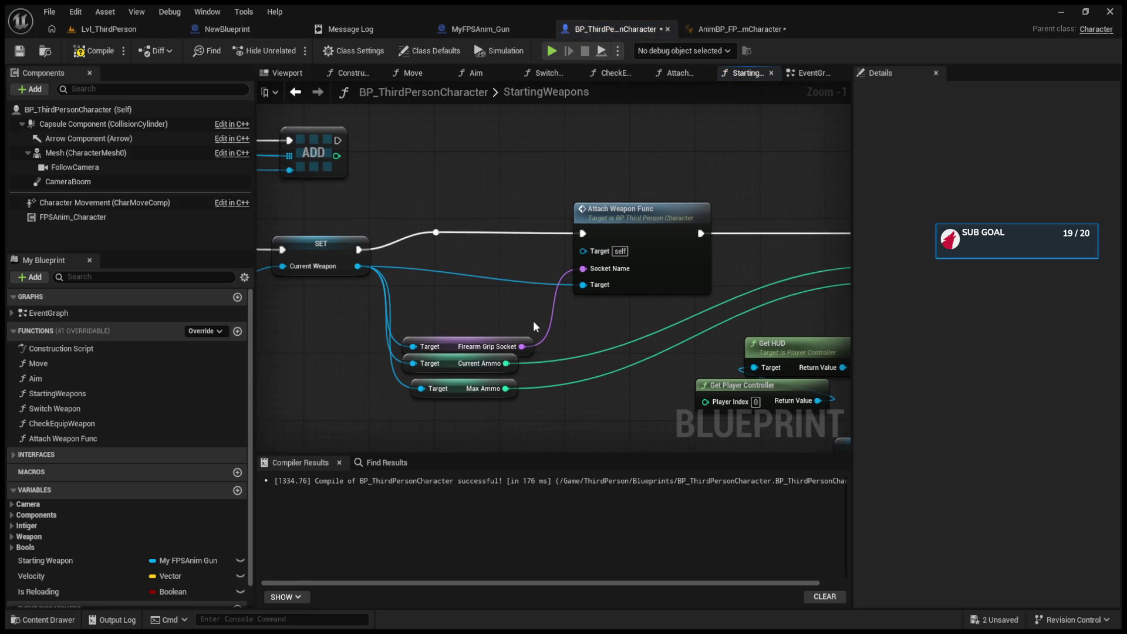
pyautogui.moveTo(534, 321); pyautogui.dragTo(273, 317)
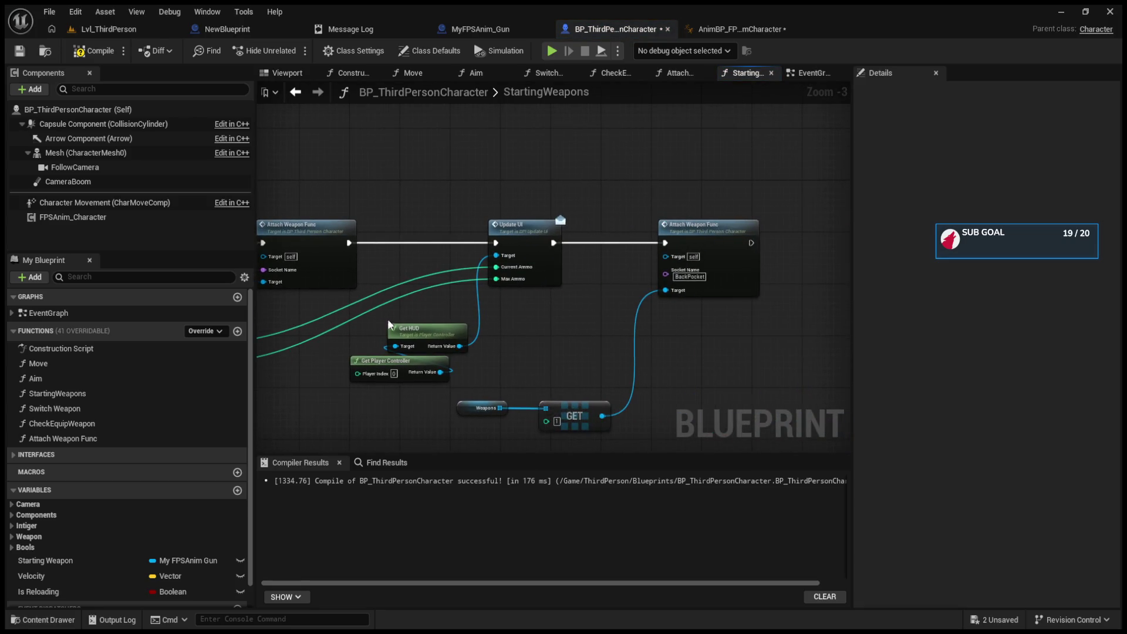
pyautogui.scroll(2, 631, 332)
pyautogui.scroll(-1, 632, 332)
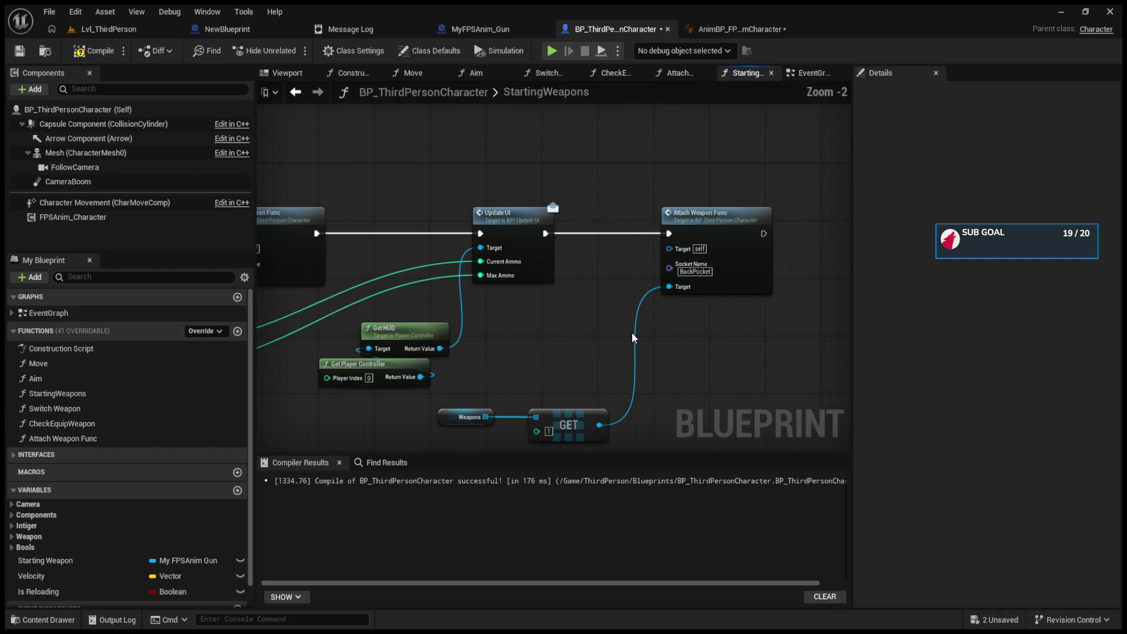
pyautogui.click(734, 217)
pyautogui.moveTo(811, 216)
pyautogui.mouseDown()
pyautogui.moveTo(611, 229)
pyautogui.moveTo(709, 231)
pyautogui.moveTo(610, 221)
pyautogui.moveTo(622, 224)
pyautogui.mouseUp()
pyautogui.moveTo(516, 287)
pyautogui.mouseDown()
pyautogui.moveTo(606, 275)
pyautogui.moveTo(510, 247)
pyautogui.moveTo(508, 230)
pyautogui.mouseUp()
pyautogui.click(670, 245)
pyautogui.moveTo(672, 247)
pyautogui.mouseDown()
pyautogui.moveTo(661, 230)
pyautogui.moveTo(643, 232)
pyautogui.mouseUp()
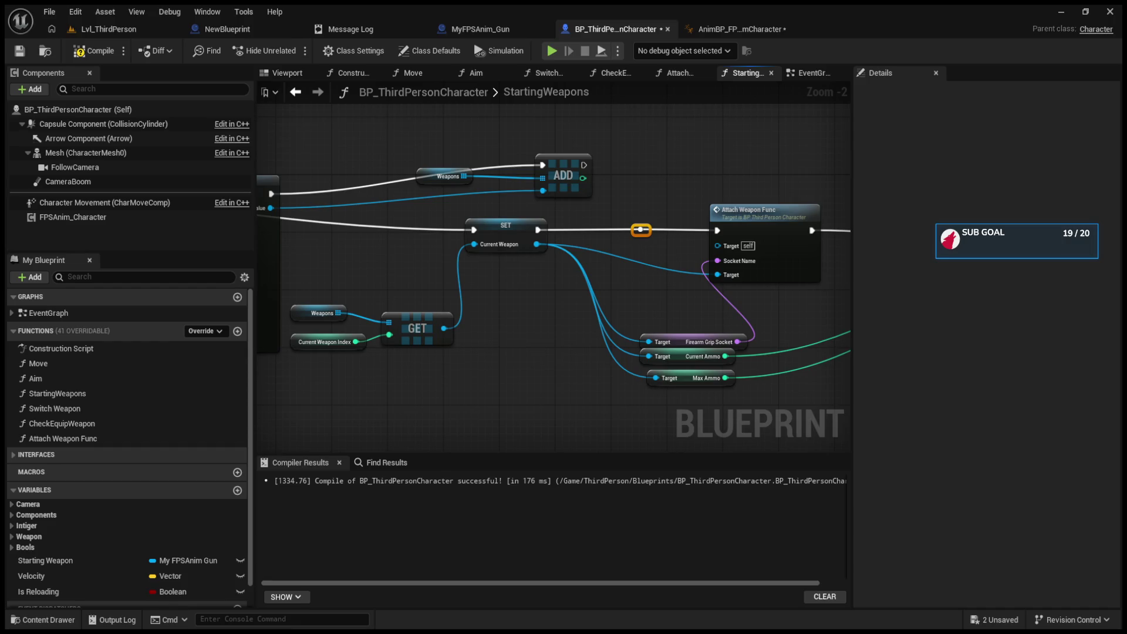
pyautogui.scroll(-3, 496, 332)
# - Go back through the EventGraph and StartingWeapons to the Attach Weapon Func graph
pyautogui.scroll(5, 496, 331)
pyautogui.scroll(-1, 497, 335)
pyautogui.moveTo(527, 308)
pyautogui.mouseDown()
pyautogui.moveTo(498, 285)
pyautogui.moveTo(581, 262)
pyautogui.mouseUp()
pyautogui.click(301, 92)
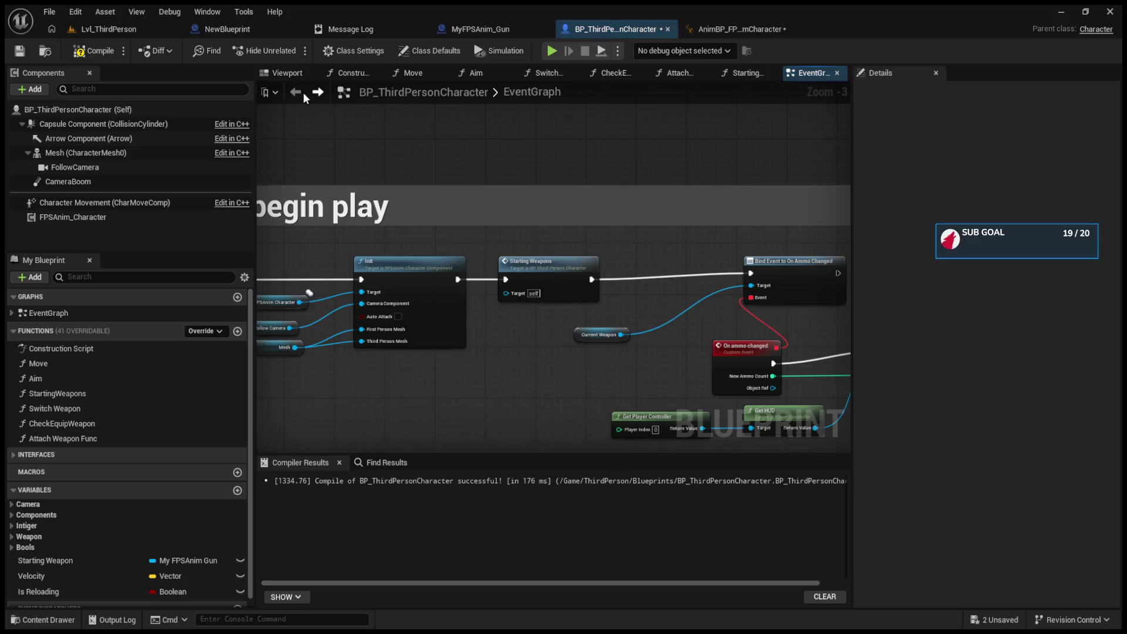
pyautogui.scroll(-5, 566, 271)
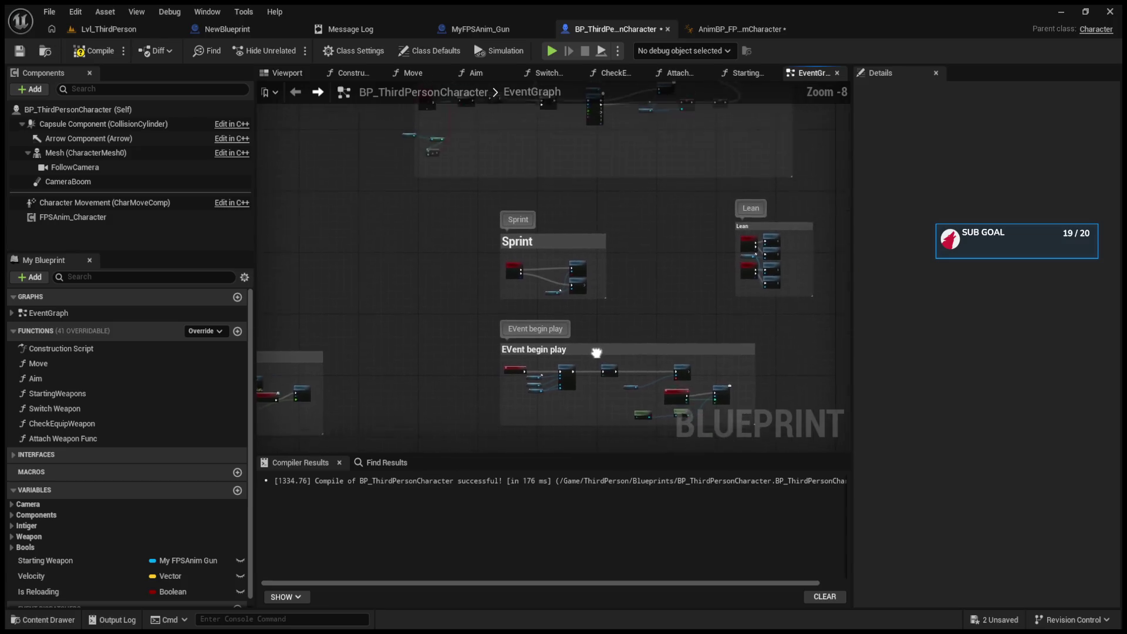
pyautogui.scroll(7, 577, 284)
pyautogui.doubleClick(609, 252)
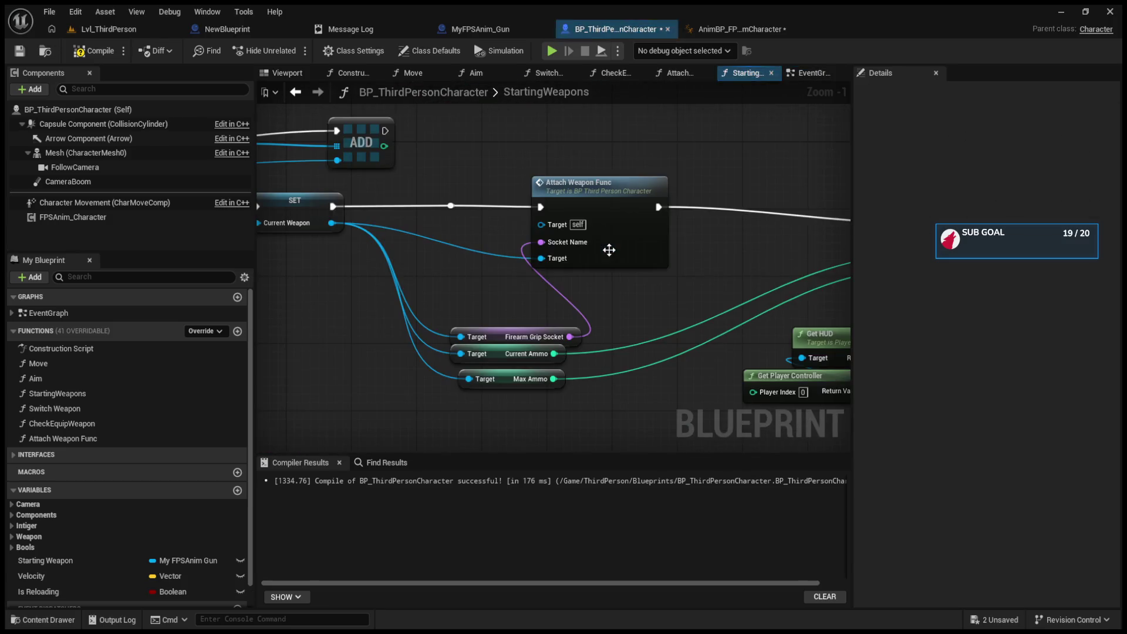
pyautogui.click(680, 80)
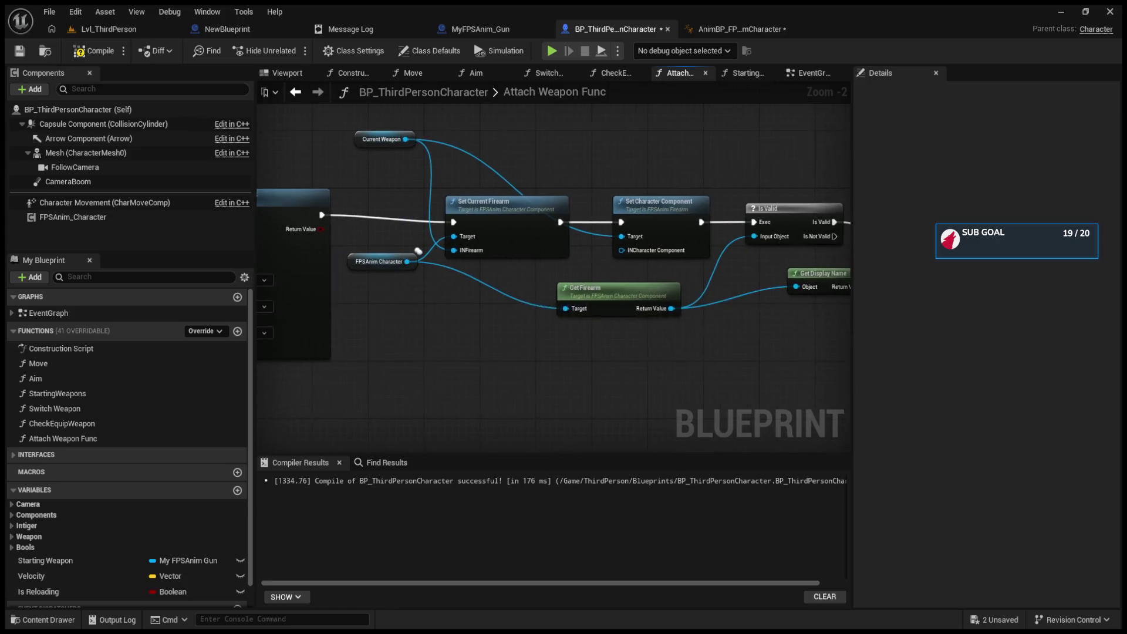
# - Wire FPSAnim Character into Set Character Component's INCharacter Component and compile the Blueprint
pyautogui.click(634, 204)
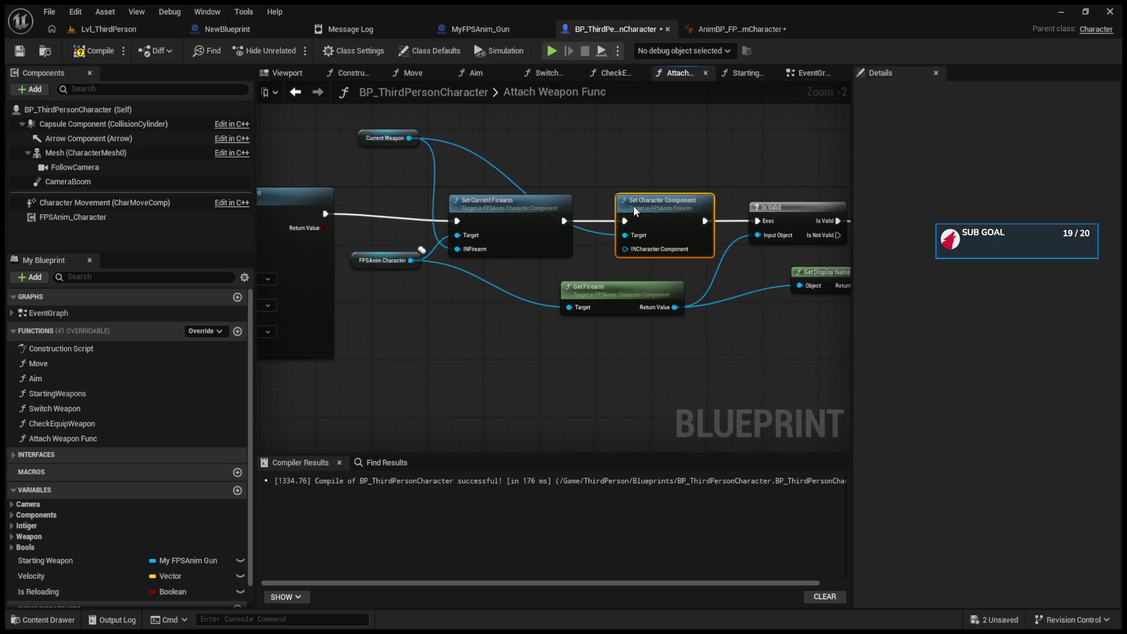
pyautogui.moveTo(411, 260); pyautogui.dragTo(628, 252)
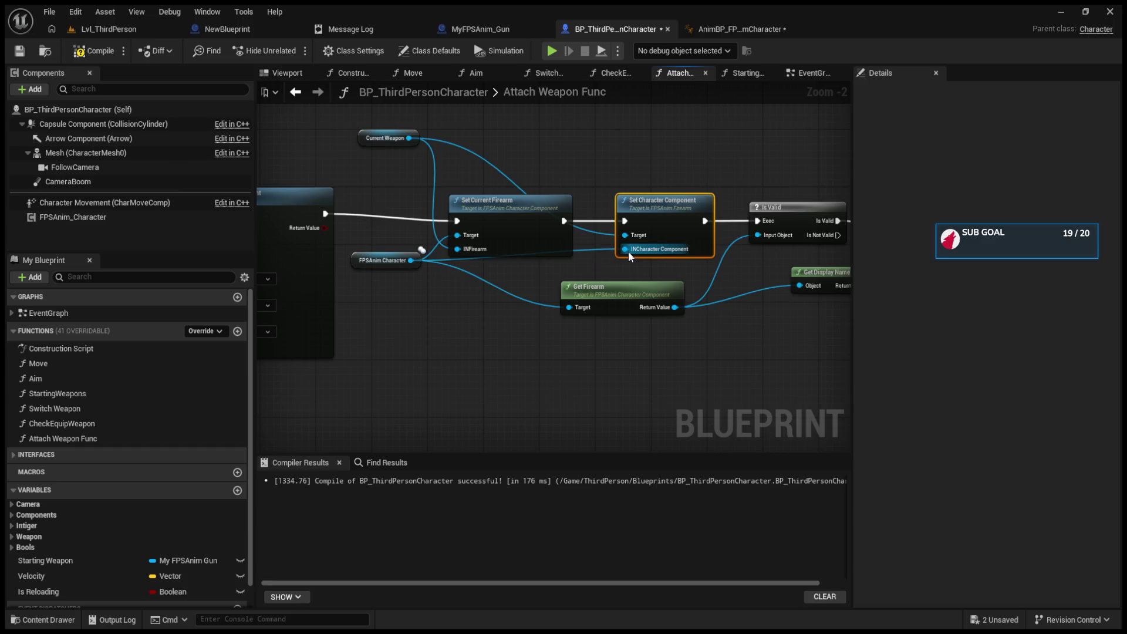
pyautogui.click(93, 52)
pyautogui.click(109, 29)
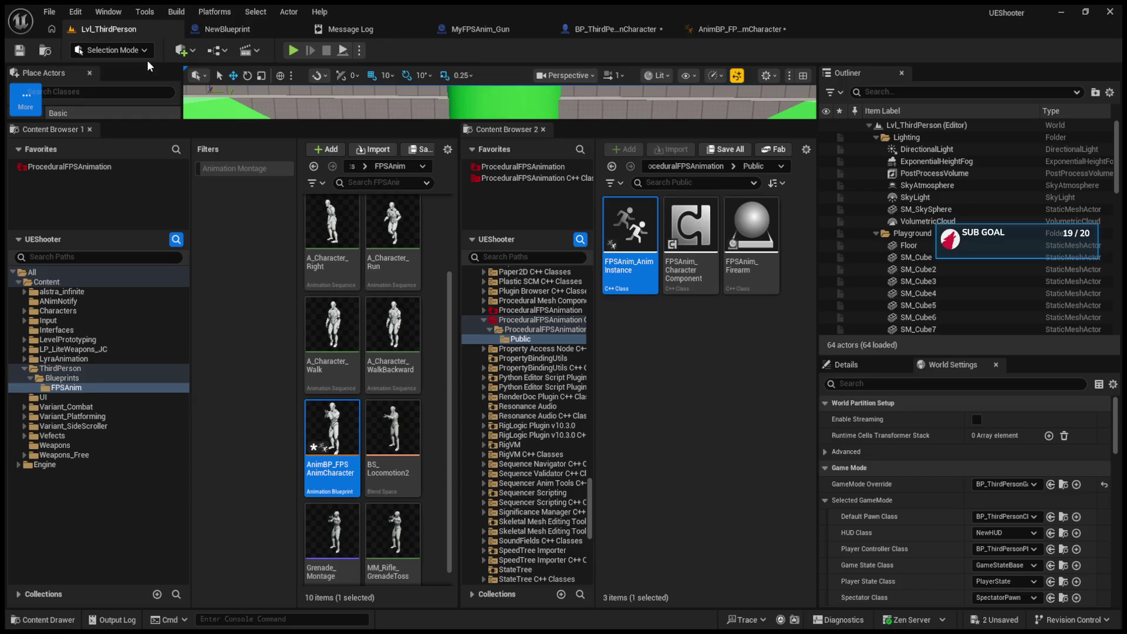
# - Play-test the level, switching the gun to Automatic fire and walking toward the green pillar
pyautogui.click(306, 94)
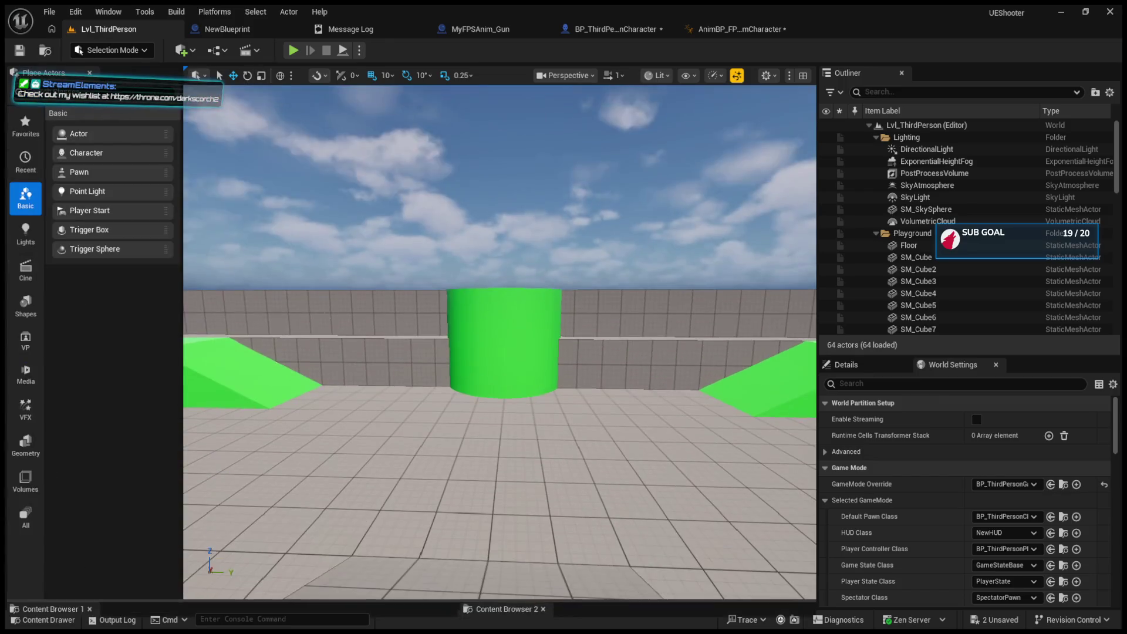
pyautogui.click(293, 50)
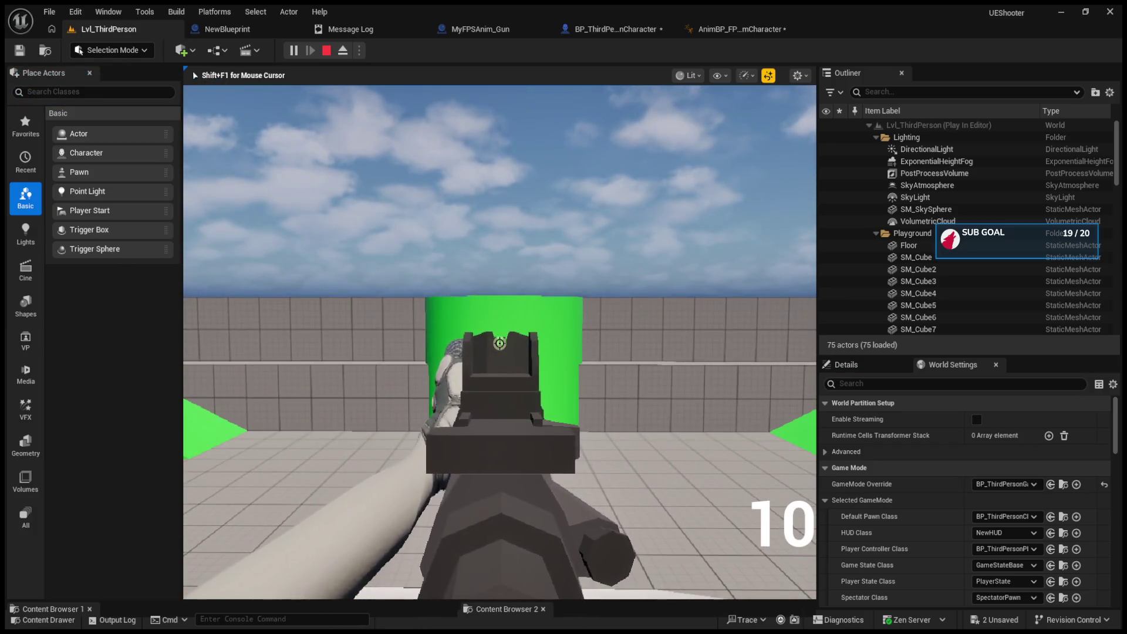
pyautogui.press('b')
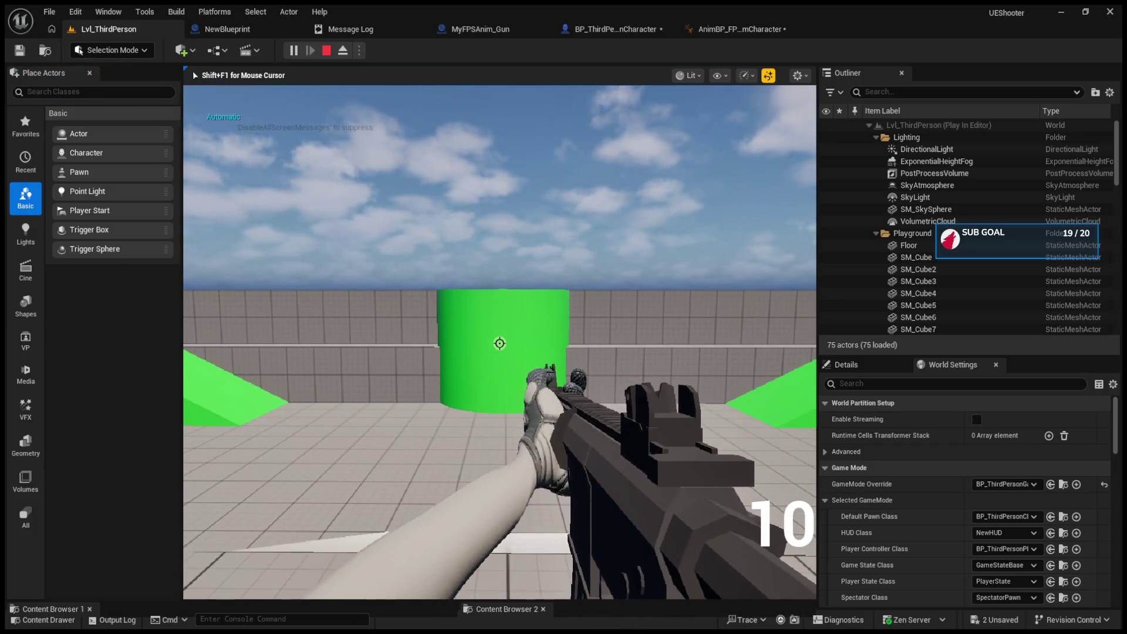
pyautogui.press('w')
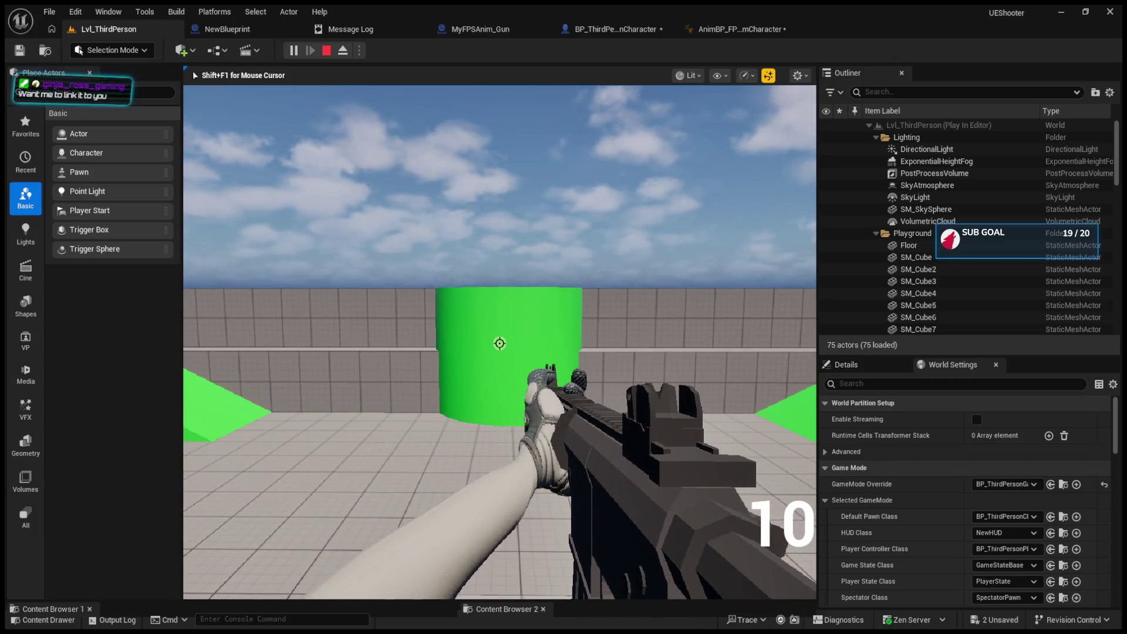
pyautogui.press('Escape')
pyautogui.click(617, 29)
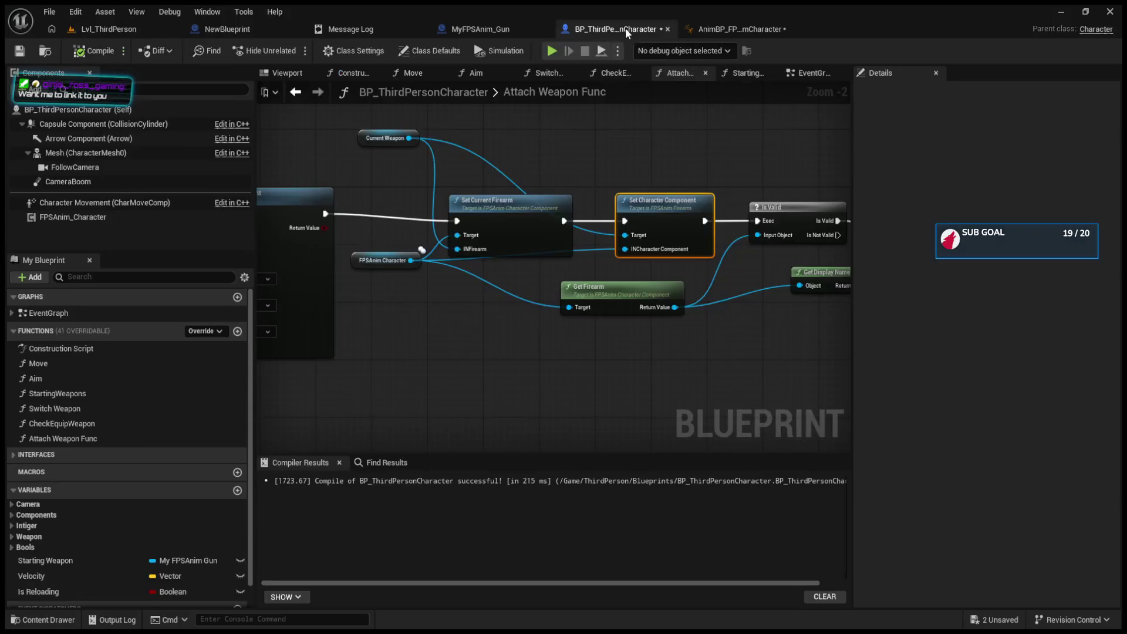
# - Review the character's Shoot input logic, moving the IA_Shoot node up, then open NewBlueprint
pyautogui.click(806, 73)
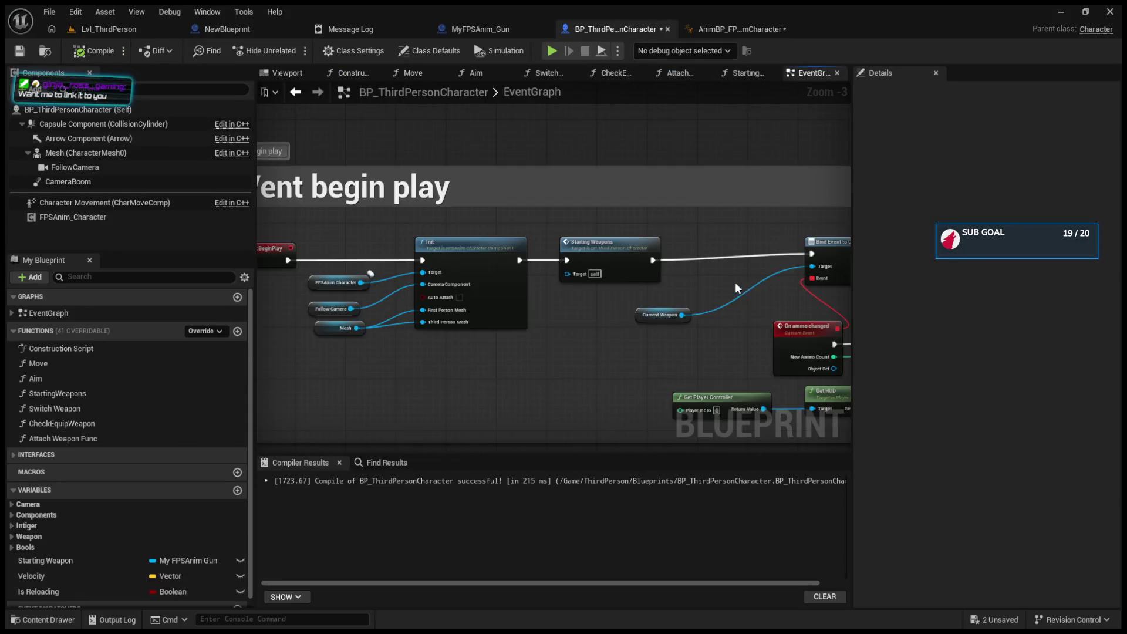
pyautogui.scroll(8, 625, 300)
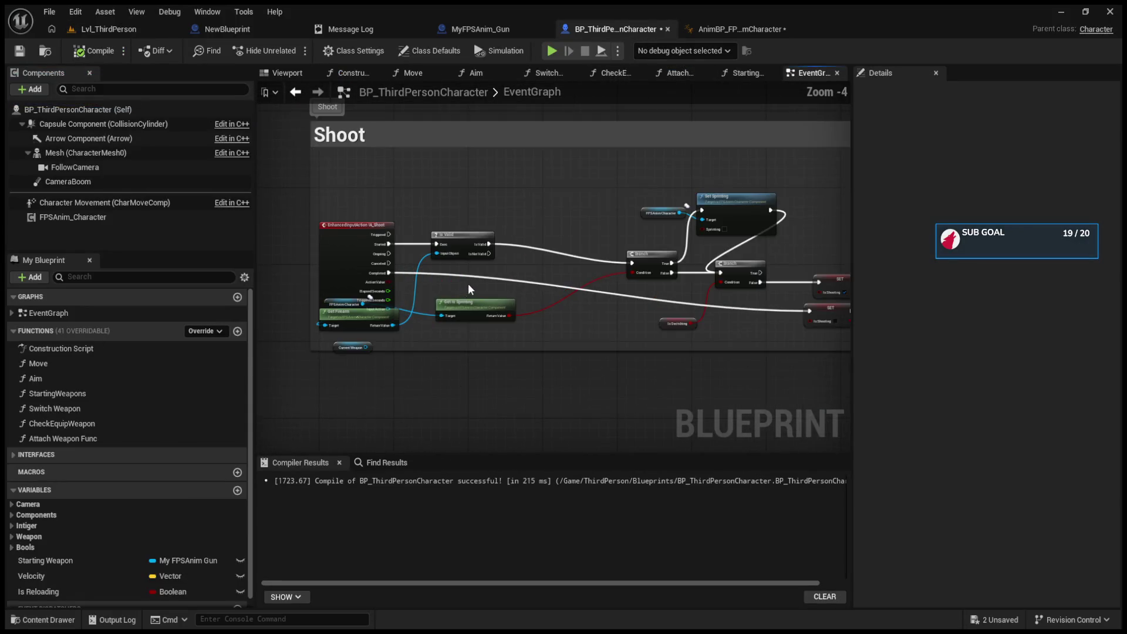
pyautogui.moveTo(517, 188); pyautogui.dragTo(529, 197)
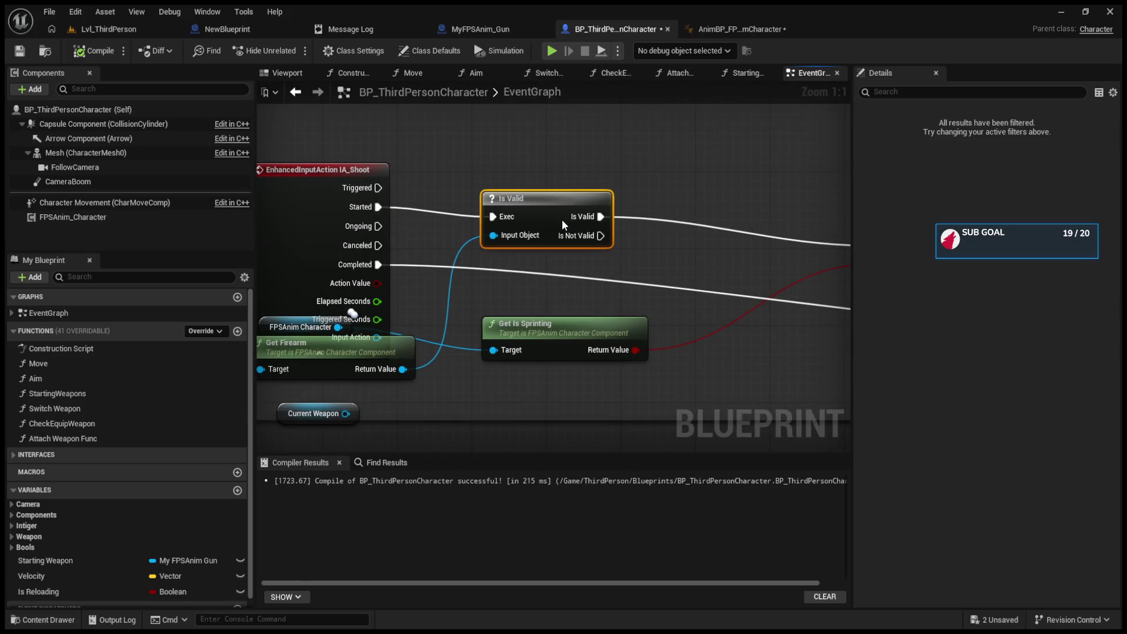
pyautogui.moveTo(674, 259)
pyautogui.mouseDown()
pyautogui.moveTo(499, 243)
pyautogui.moveTo(500, 276)
pyautogui.moveTo(487, 272)
pyautogui.moveTo(537, 283)
pyautogui.moveTo(367, 276)
pyautogui.moveTo(523, 282)
pyautogui.moveTo(590, 249)
pyautogui.moveTo(659, 242)
pyautogui.moveTo(623, 223)
pyautogui.moveTo(752, 314)
pyautogui.moveTo(687, 309)
pyautogui.moveTo(705, 307)
pyautogui.mouseUp()
pyautogui.scroll(-3, 753, 313)
pyautogui.moveTo(448, 303); pyautogui.dragTo(447, 246)
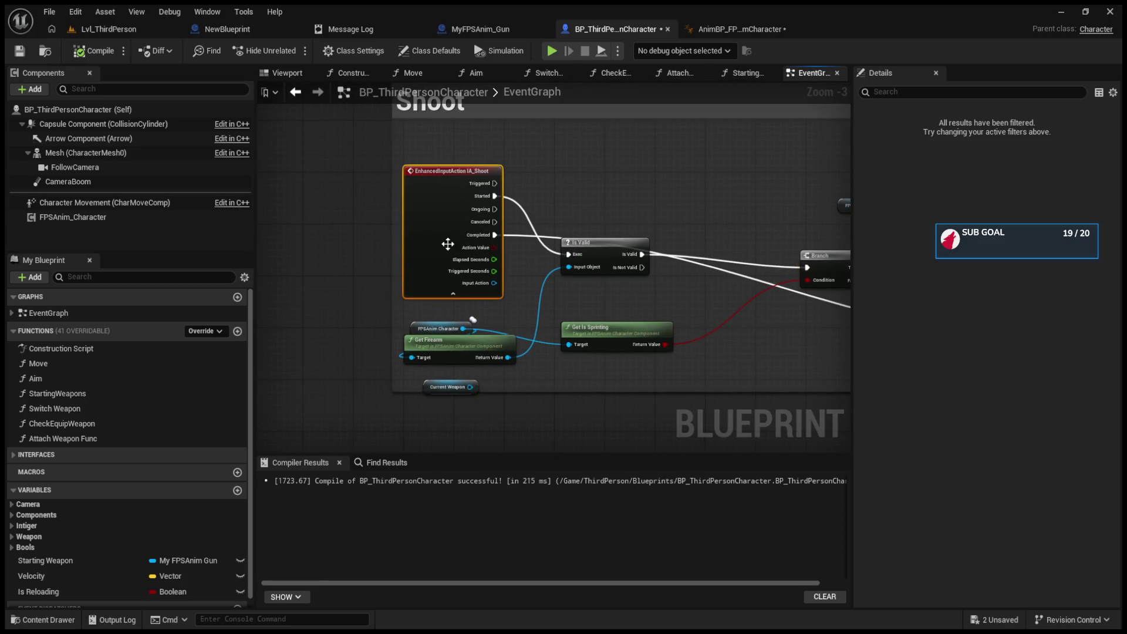
pyautogui.click(599, 238)
pyautogui.click(228, 29)
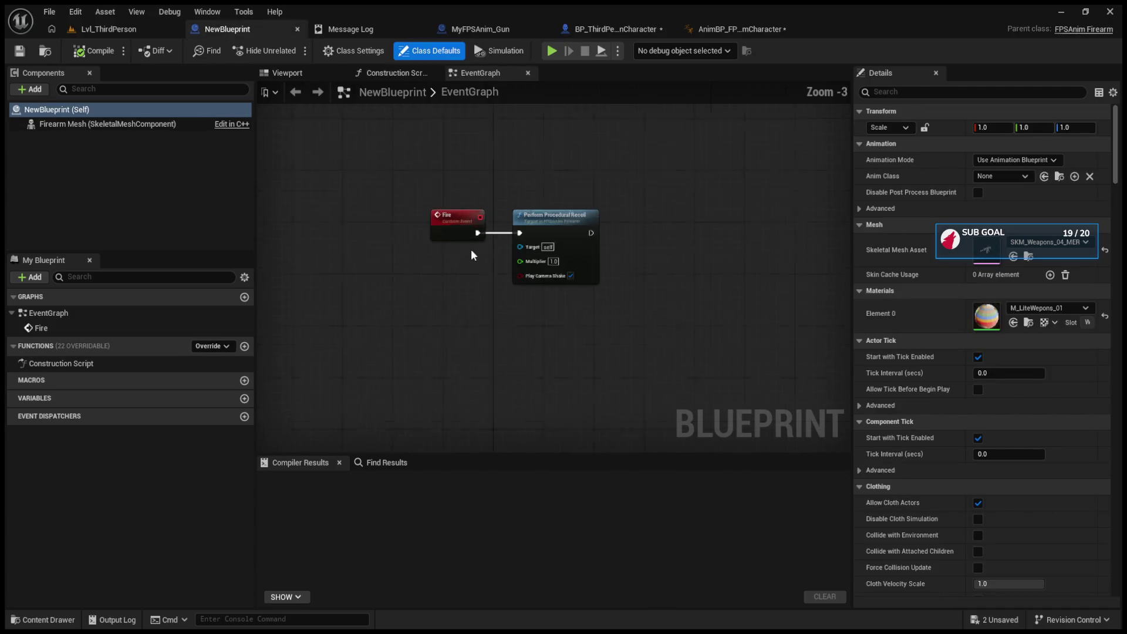
# - Inspect the character's Weapons Class defaults, then enlarge the level editor's content browsers
pyautogui.scroll(2, 471, 249)
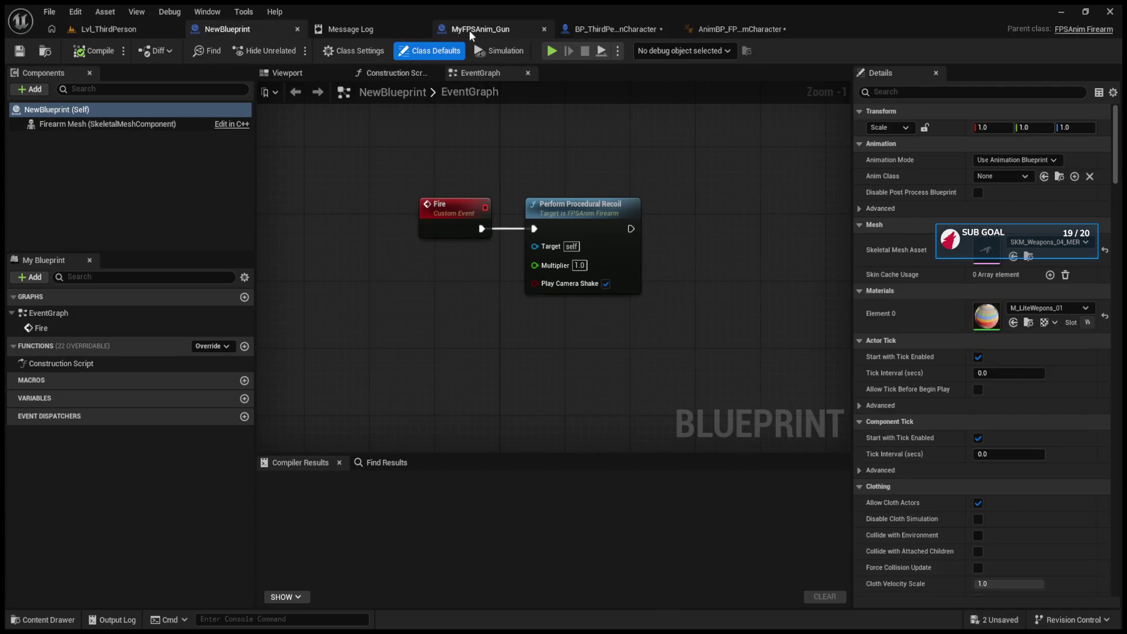
pyautogui.click(138, 28)
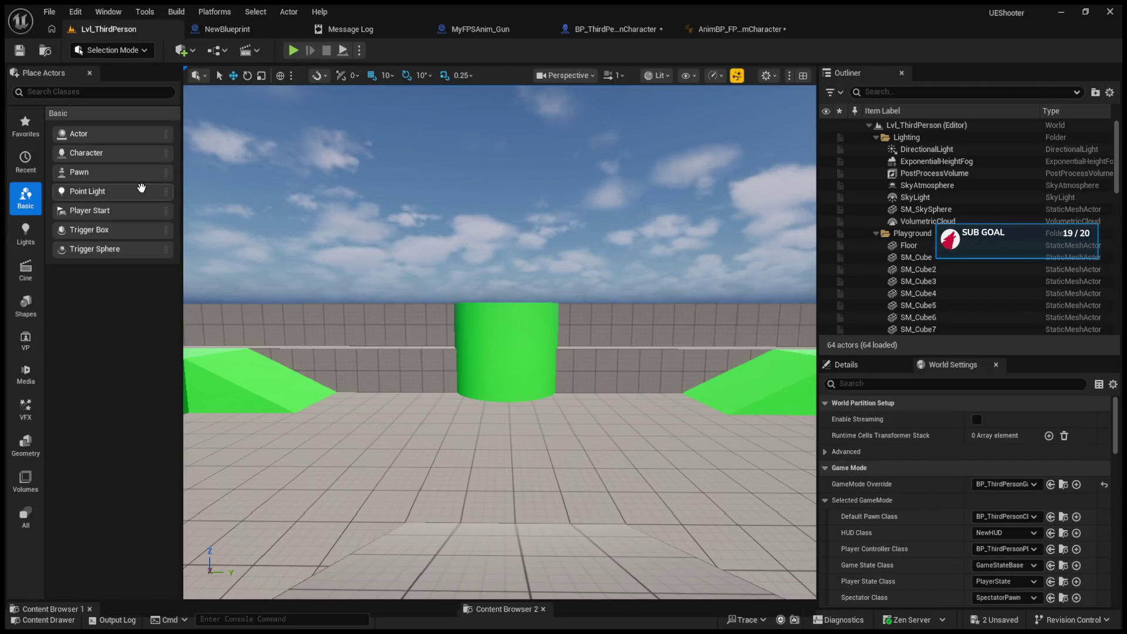
pyautogui.click(589, 29)
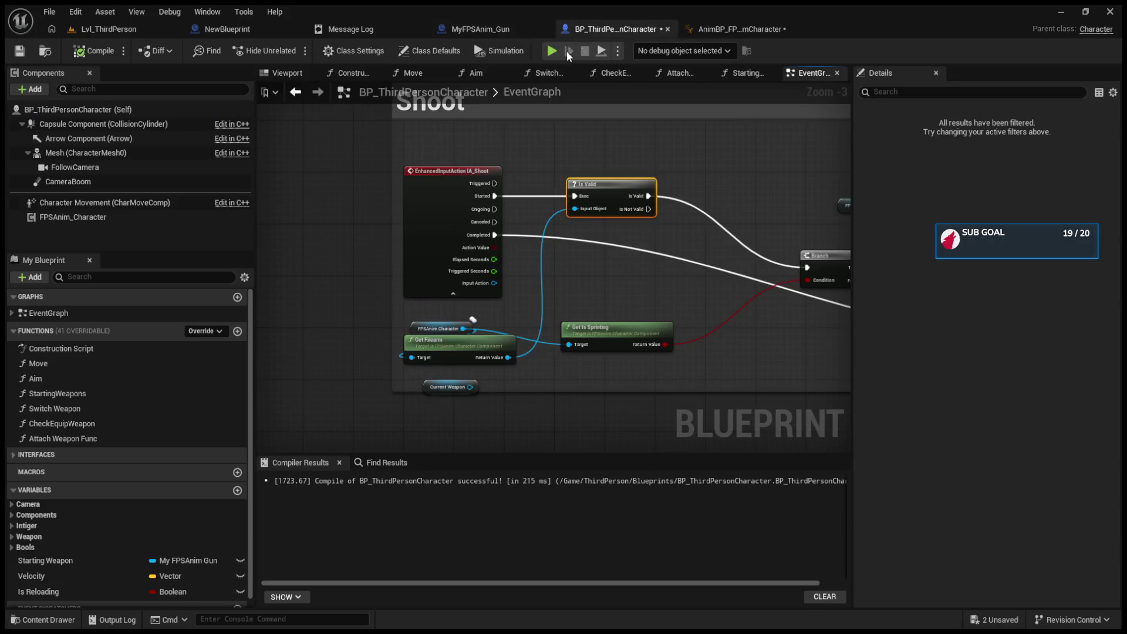
pyautogui.scroll(-1, 94, 590)
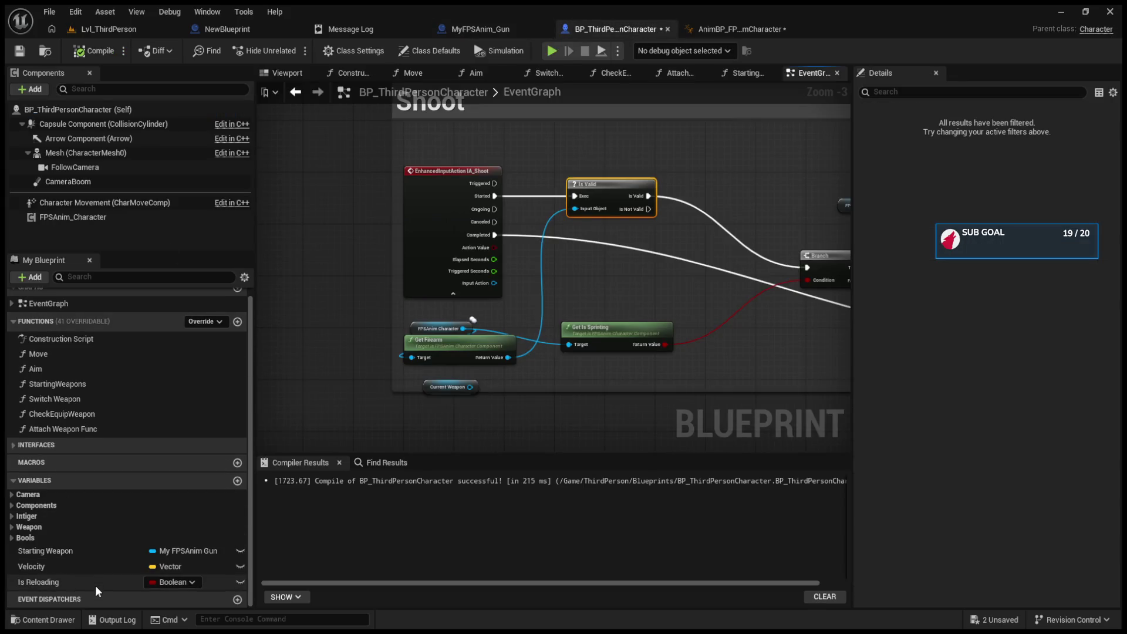
pyautogui.click(14, 528)
pyautogui.click(49, 571)
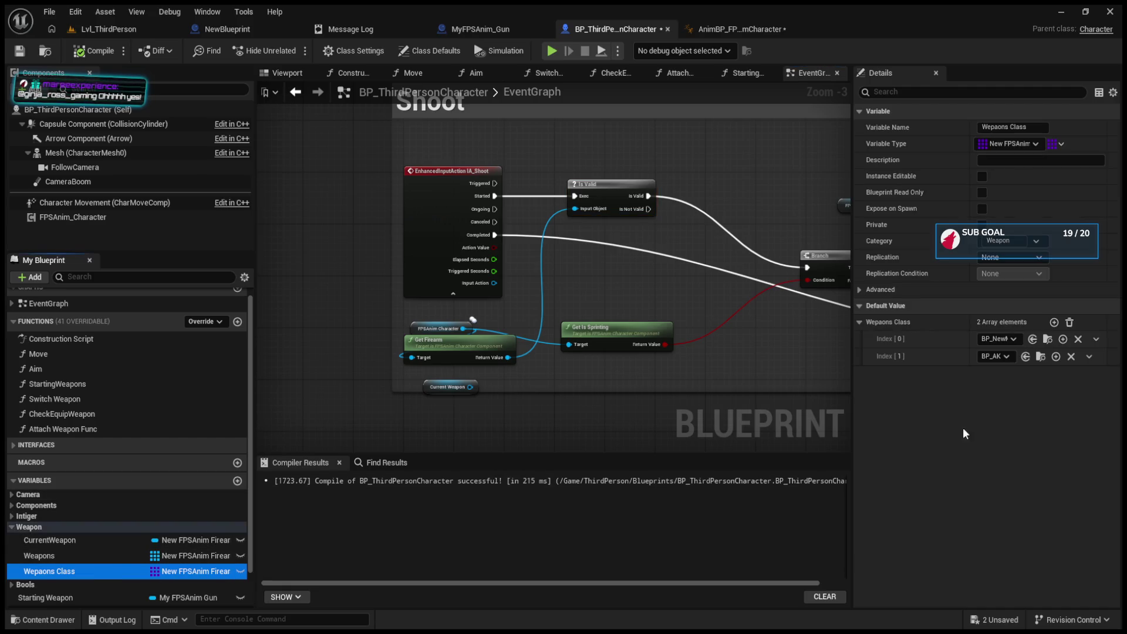
pyautogui.click(147, 29)
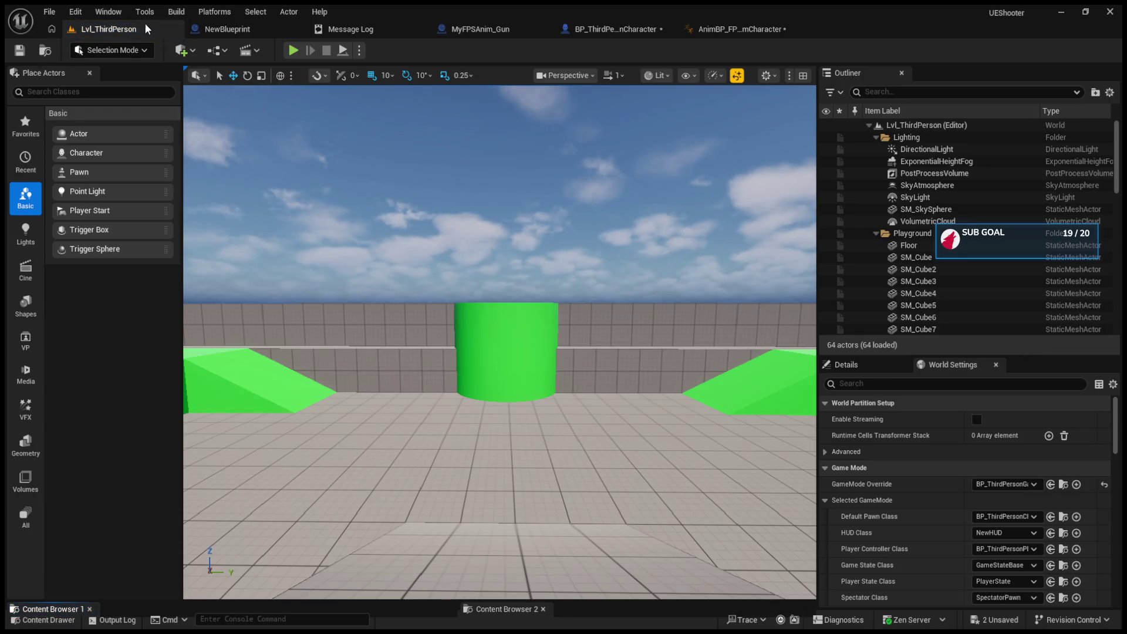
pyautogui.moveTo(440, 603); pyautogui.dragTo(440, 415)
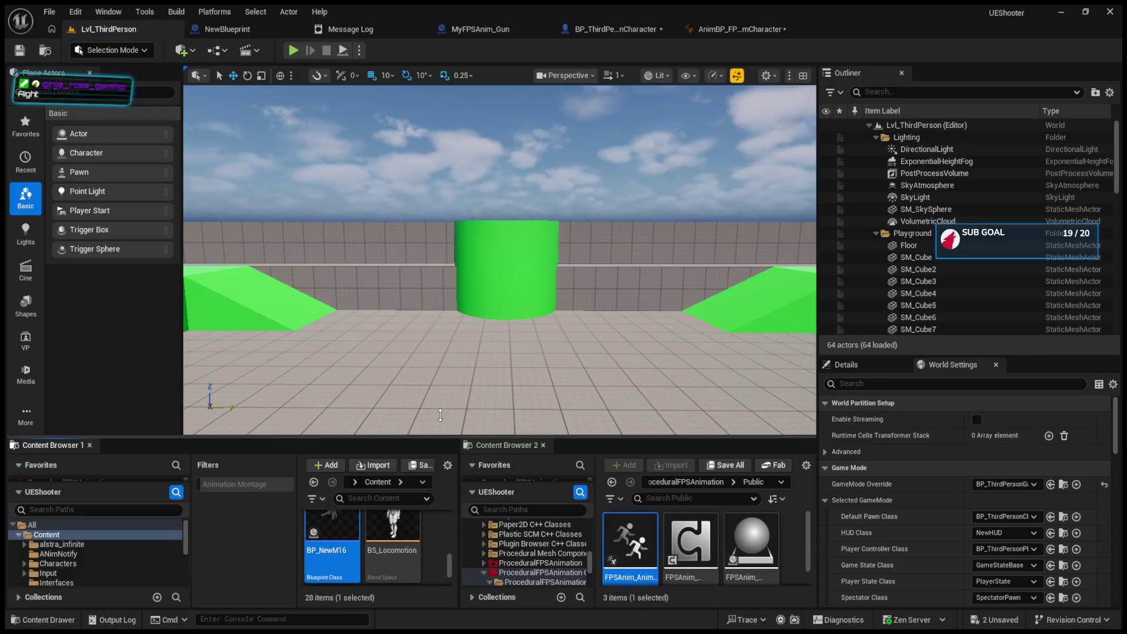
# - In BP_NewM16, route Event Shoot through Perform Procedural Recoil into the Branch node
pyautogui.doubleClick(359, 545)
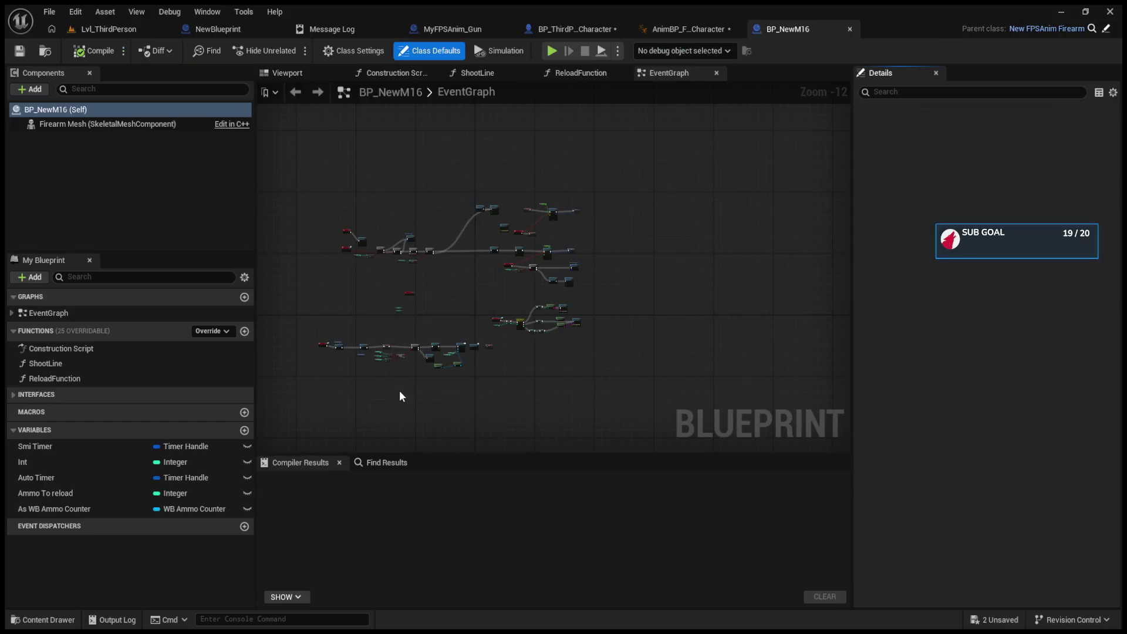
pyautogui.scroll(10, 388, 256)
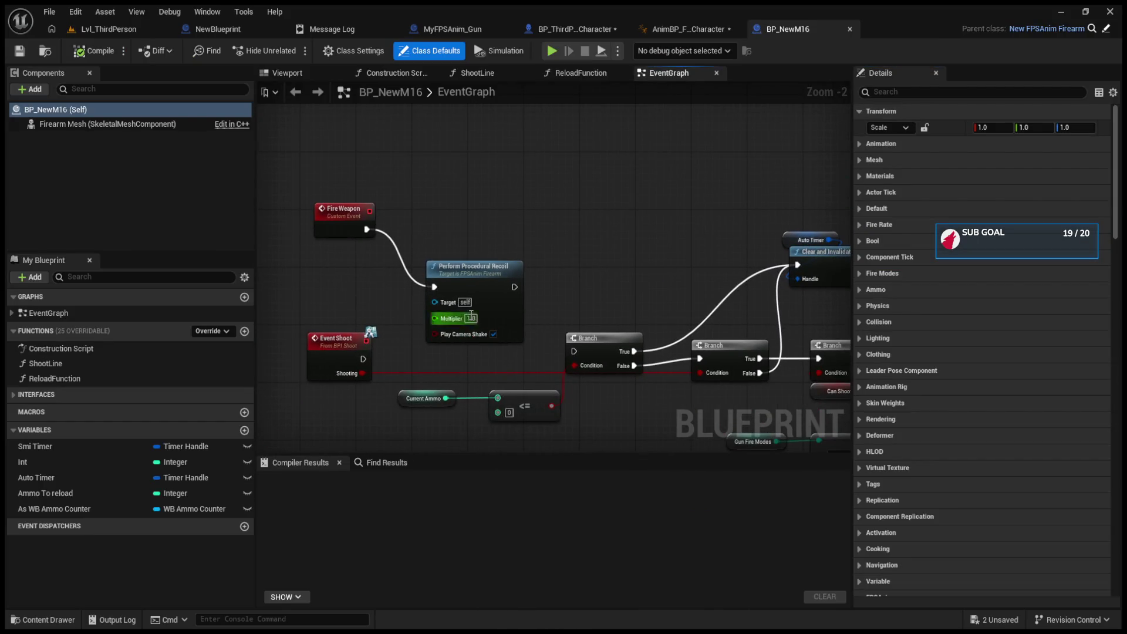
pyautogui.scroll(-4, 470, 315)
pyautogui.scroll(4, 583, 339)
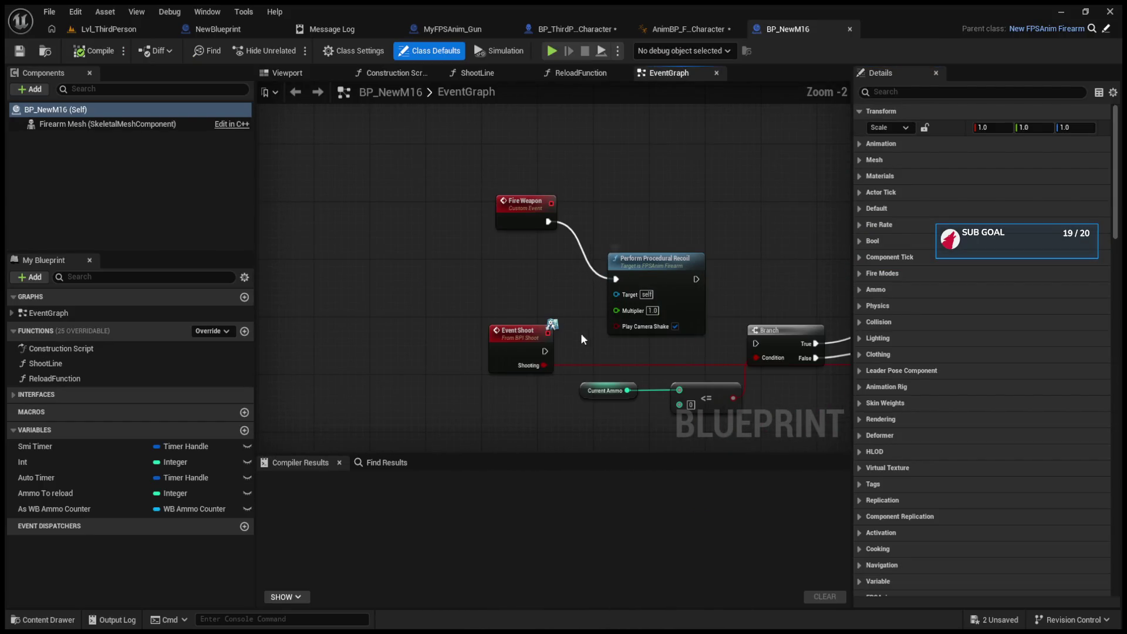
pyautogui.moveTo(544, 351); pyautogui.dragTo(616, 279)
pyautogui.moveTo(696, 279); pyautogui.dragTo(758, 344)
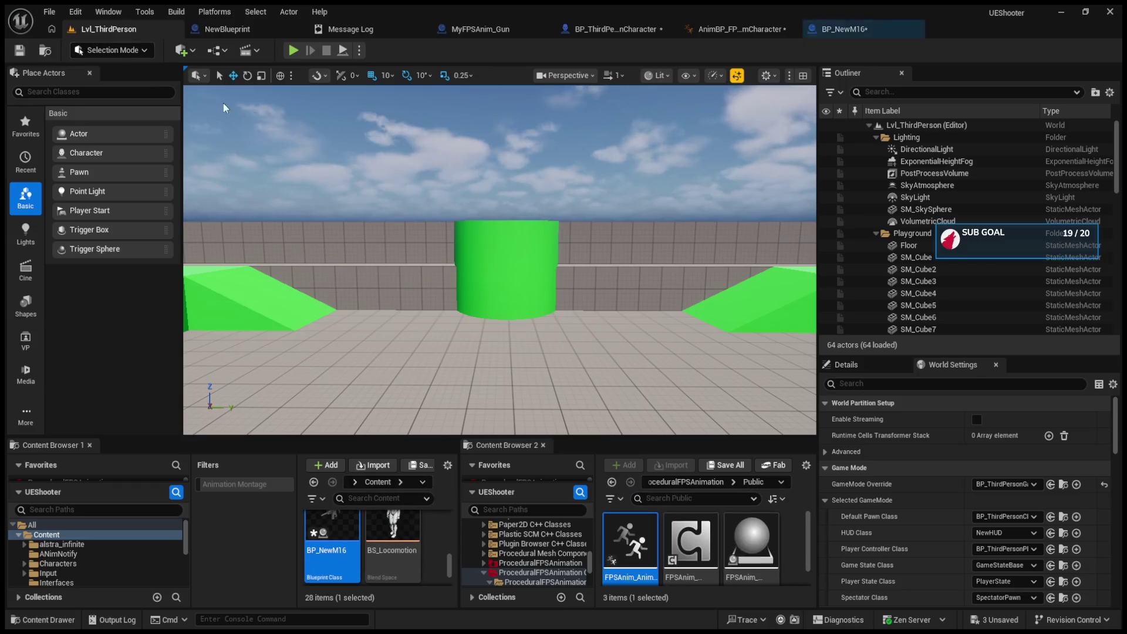
pyautogui.click(109, 28)
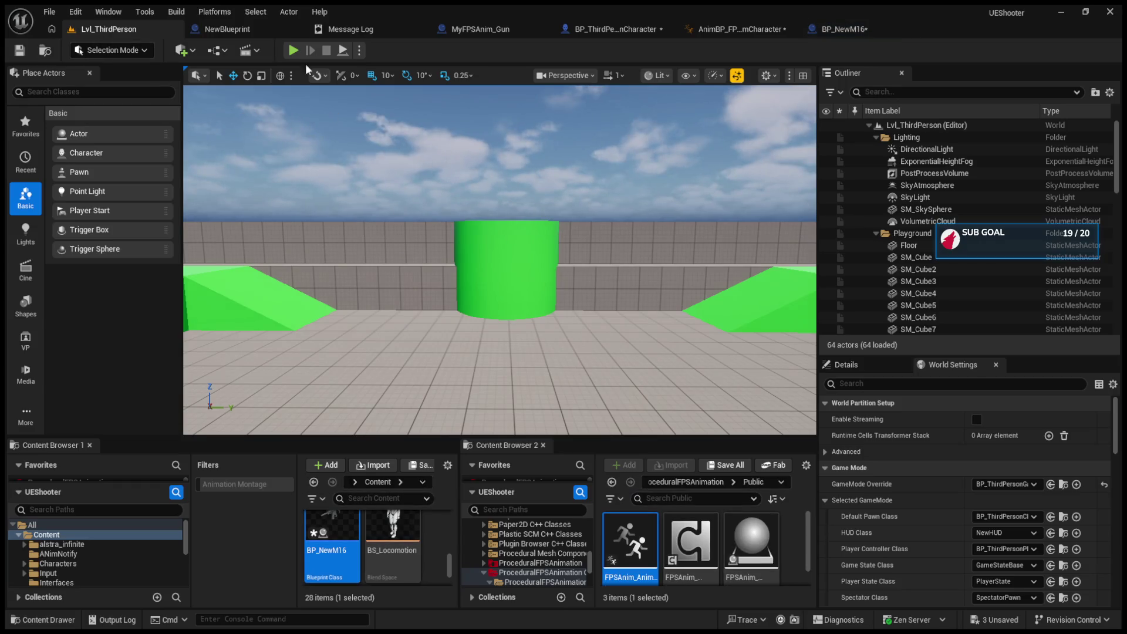
# - Play-test the level, firing a full-auto burst at the green cylinder and walking up the ramp
pyautogui.click(293, 50)
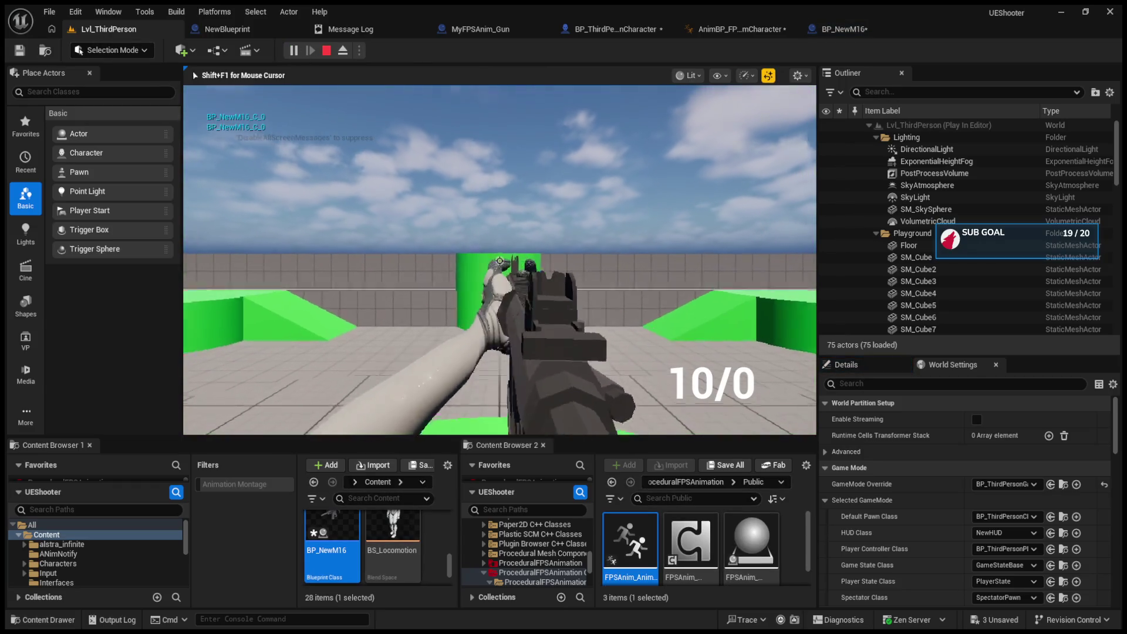
pyautogui.moveTo(499, 261); pyautogui.dragTo(499, 260)
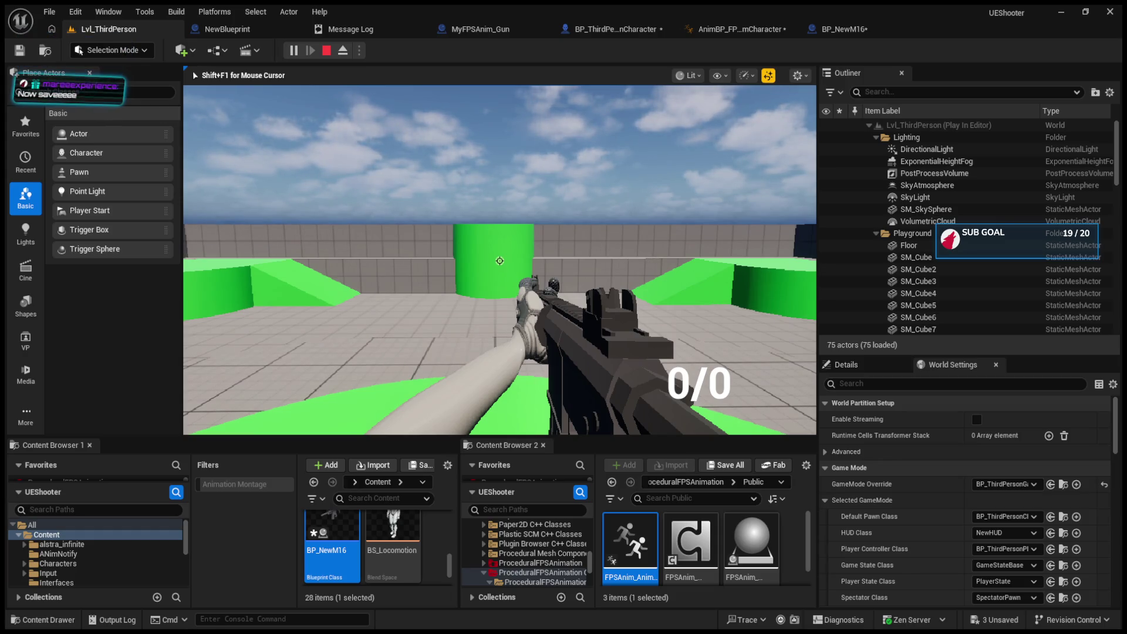
pyautogui.press('w')
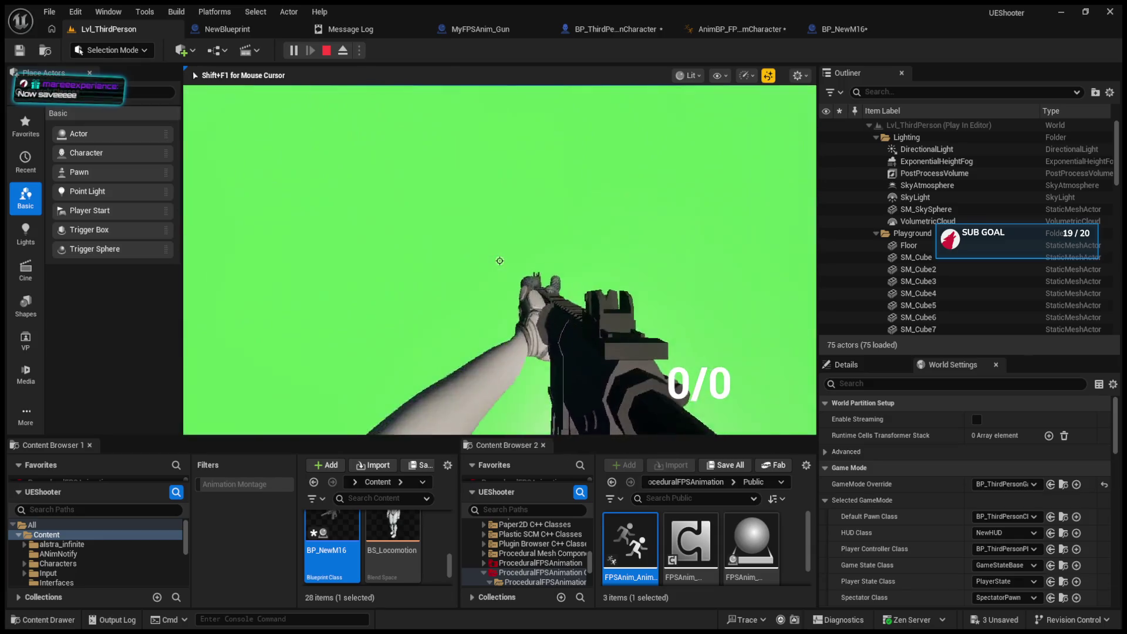
pyautogui.press('s')
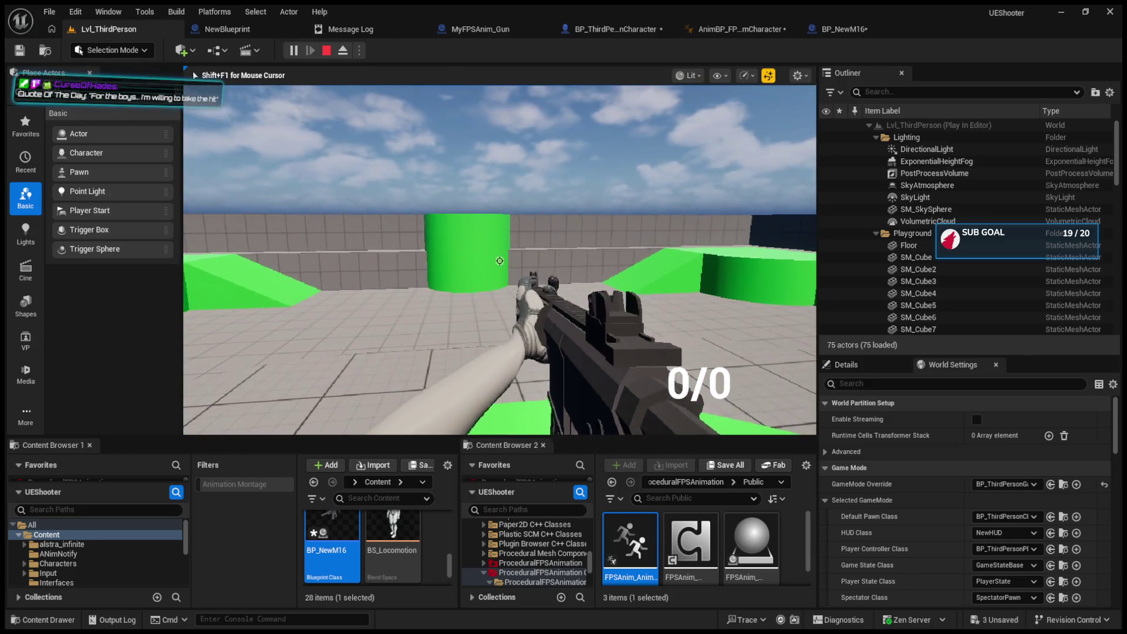
pyautogui.press('w')
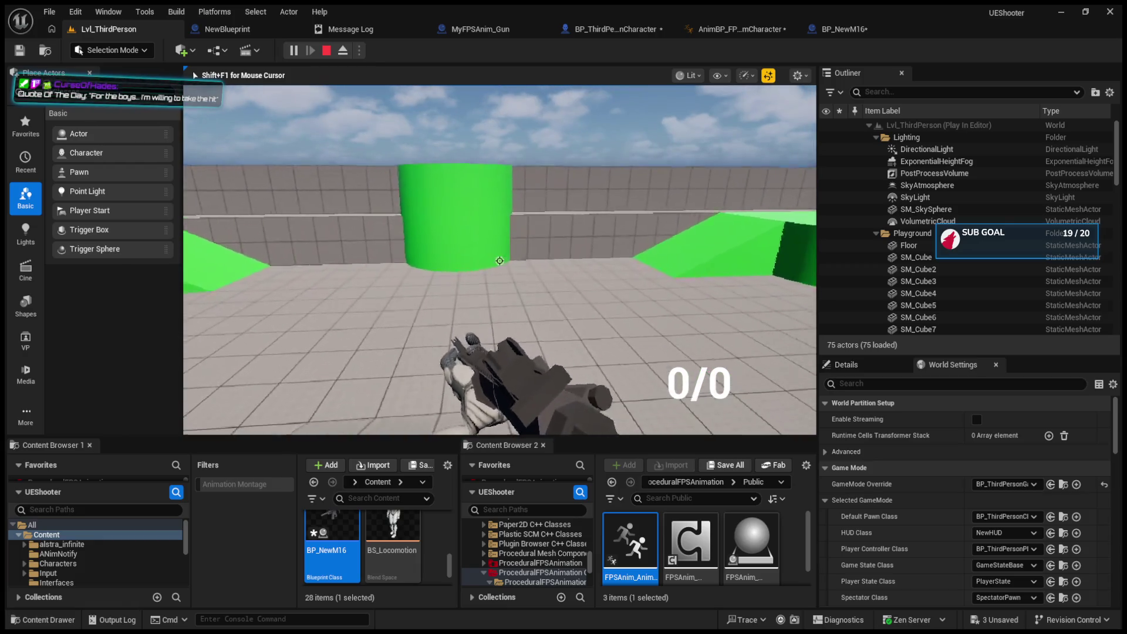
pyautogui.press('w')
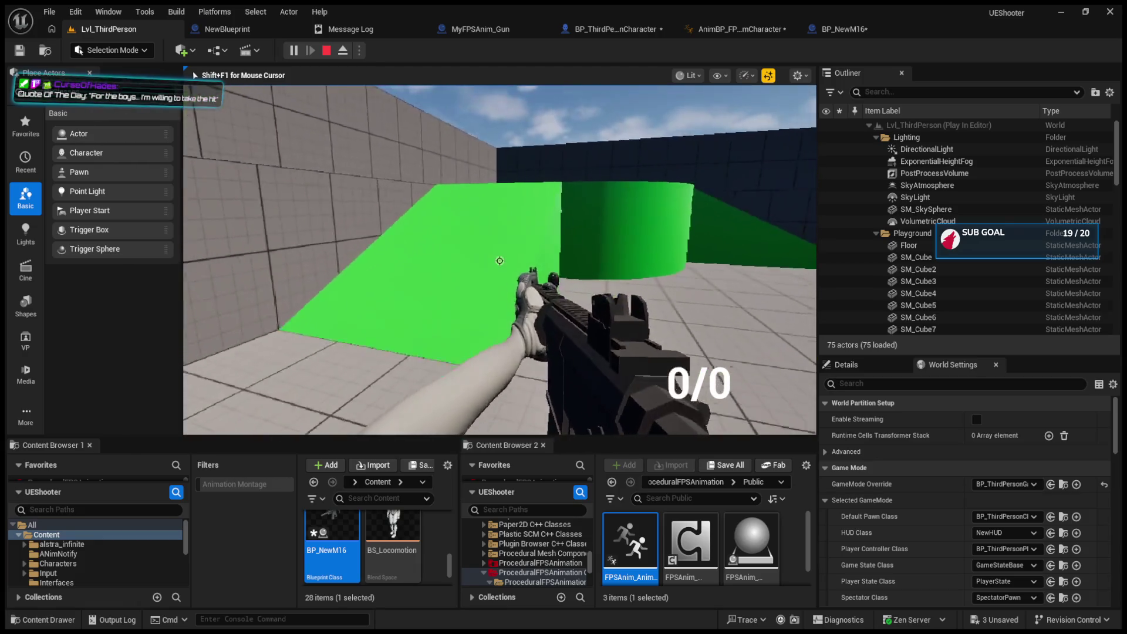
pyautogui.press('w')
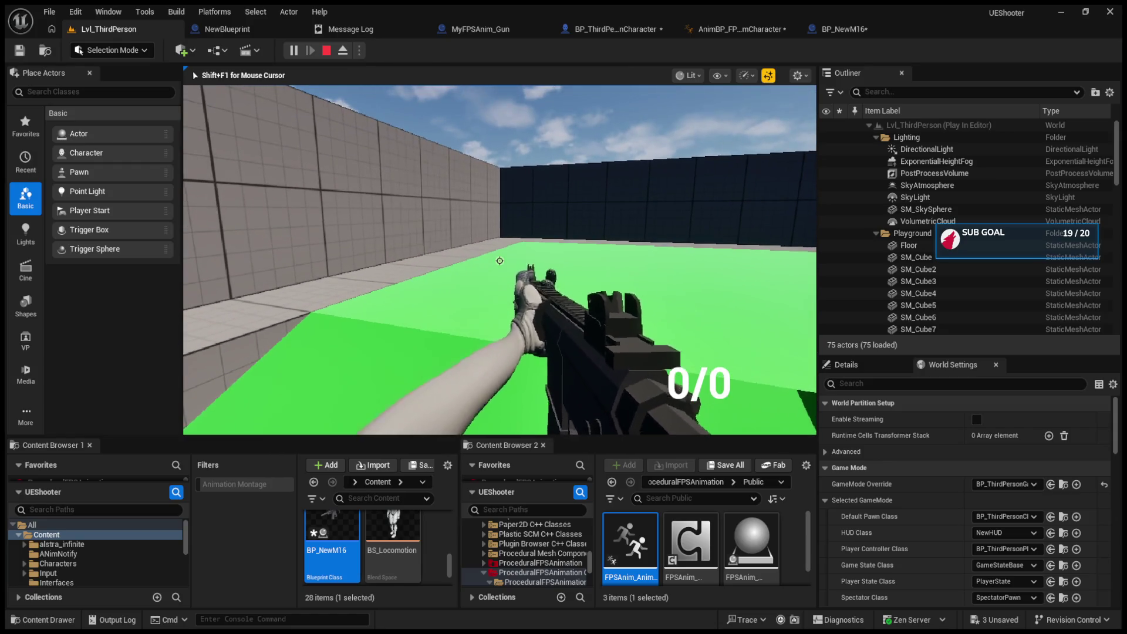
pyautogui.press('Escape')
pyautogui.click(840, 29)
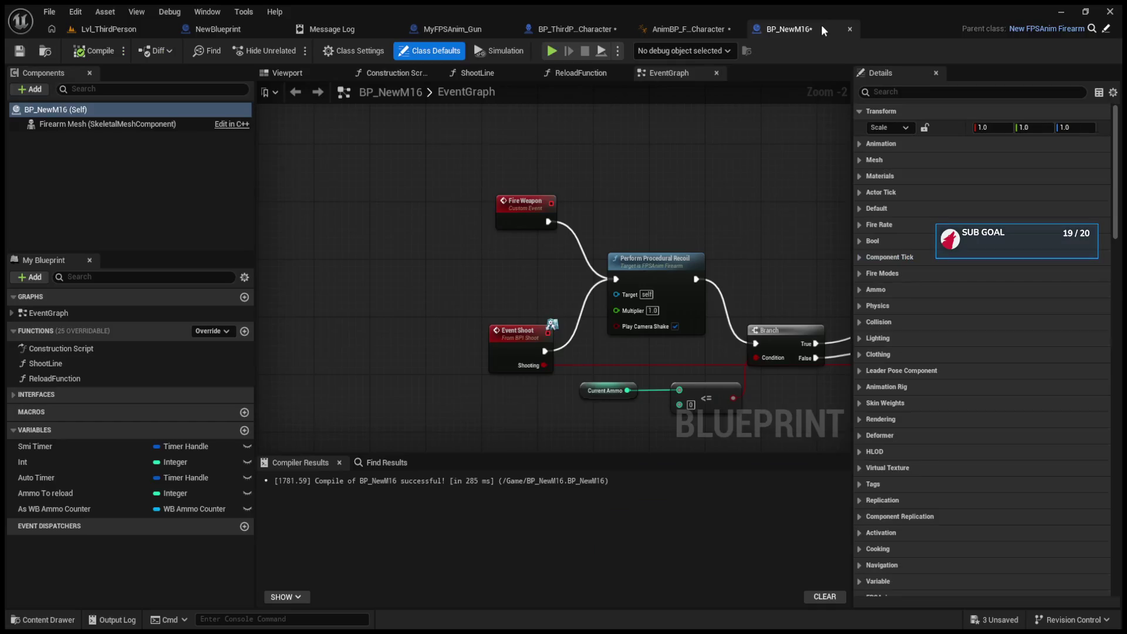
# - Disconnect Fire Weapon from Perform Procedural Recoil so only Event Shoot triggers it
pyautogui.keyDown('alt'); pyautogui.click(616, 278); pyautogui.keyUp('alt')
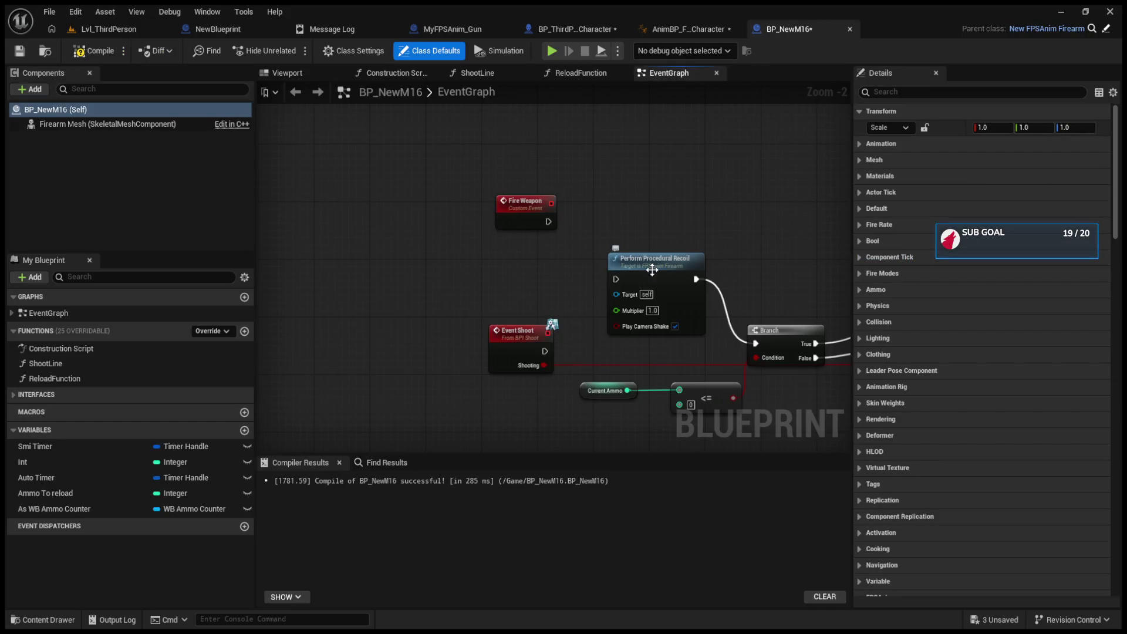
pyautogui.moveTo(545, 351); pyautogui.dragTo(616, 279)
pyautogui.click(384, 52)
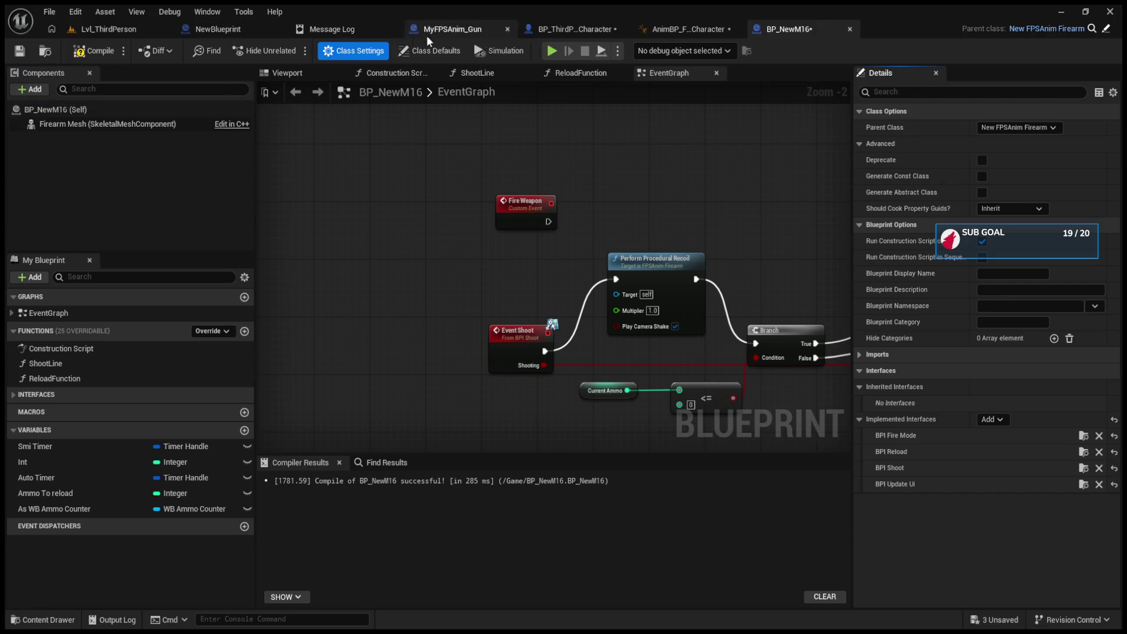
pyautogui.click(136, 23)
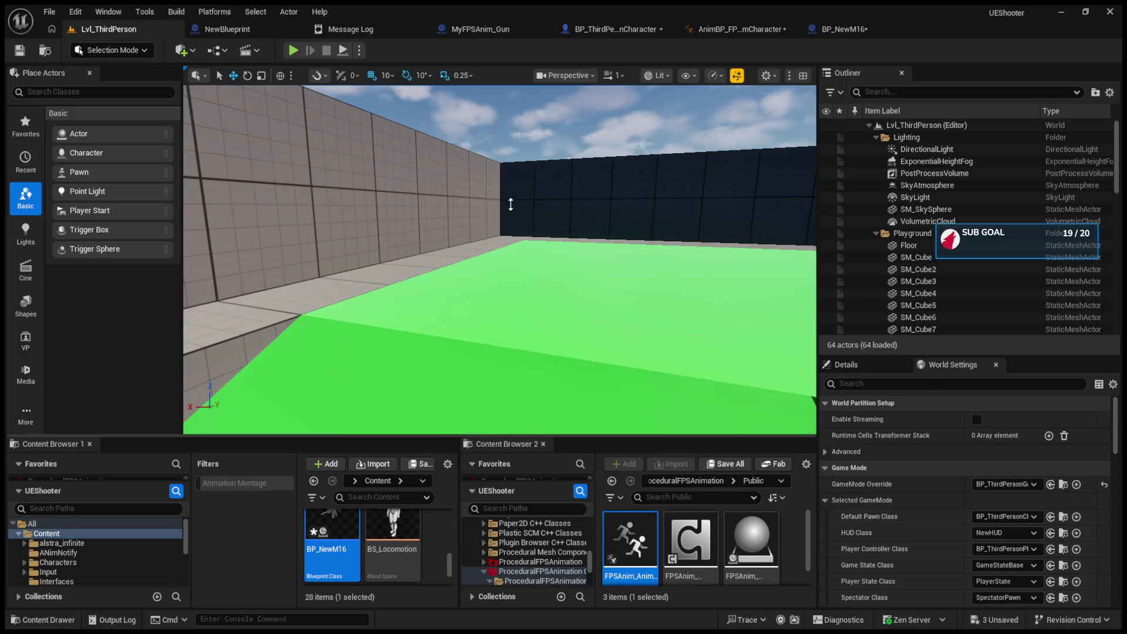
# - Enlarge the content browsers and navigate Content Browser 2 back to the top-level project folders
pyautogui.moveTo(525, 435); pyautogui.dragTo(525, 190)
pyautogui.scroll(1, 494, 417)
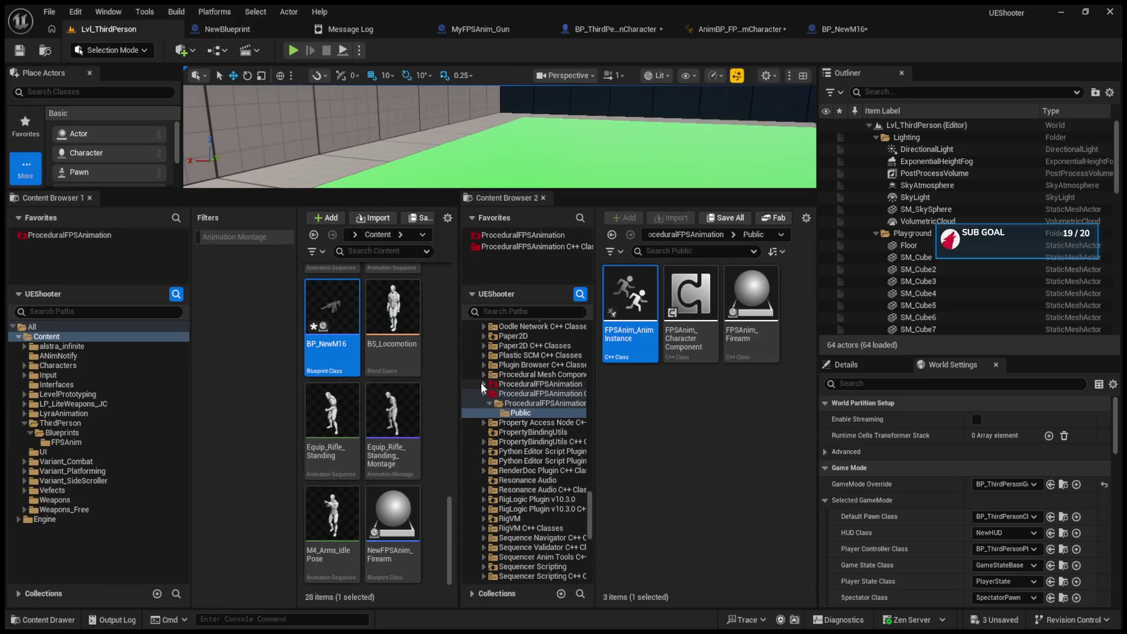
pyautogui.keyDown('ctrl'); pyautogui.click(488, 393); pyautogui.keyUp('ctrl')
pyautogui.scroll(5, 505, 435)
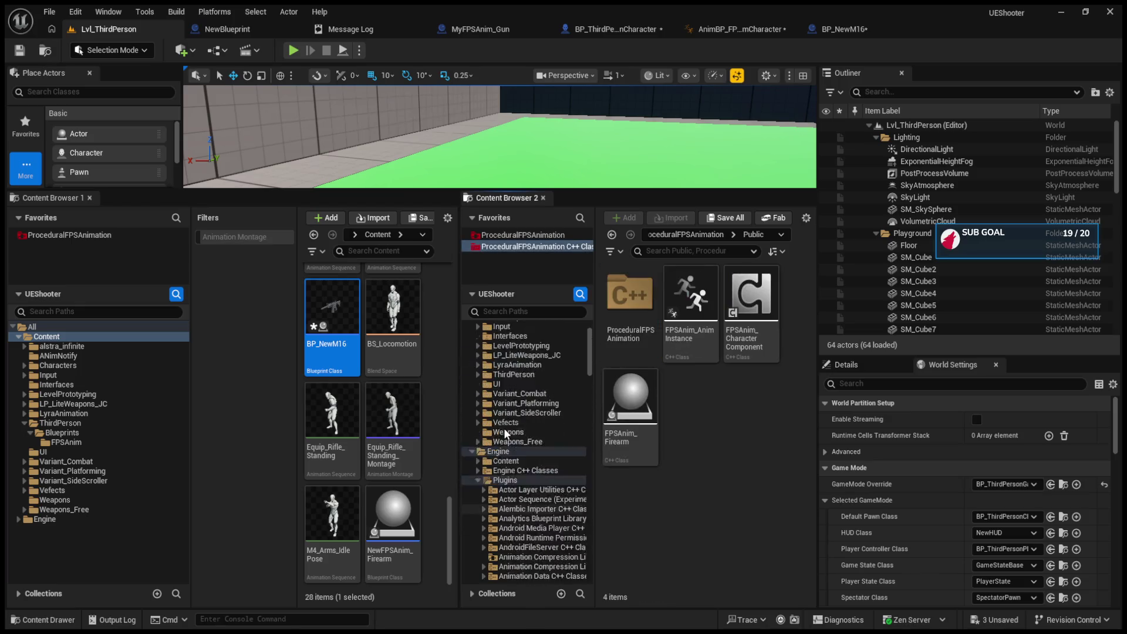
pyautogui.scroll(3, 504, 428)
pyautogui.click(473, 509)
pyautogui.keyDown('ctrl'); pyautogui.click(489, 507); pyautogui.keyUp('ctrl')
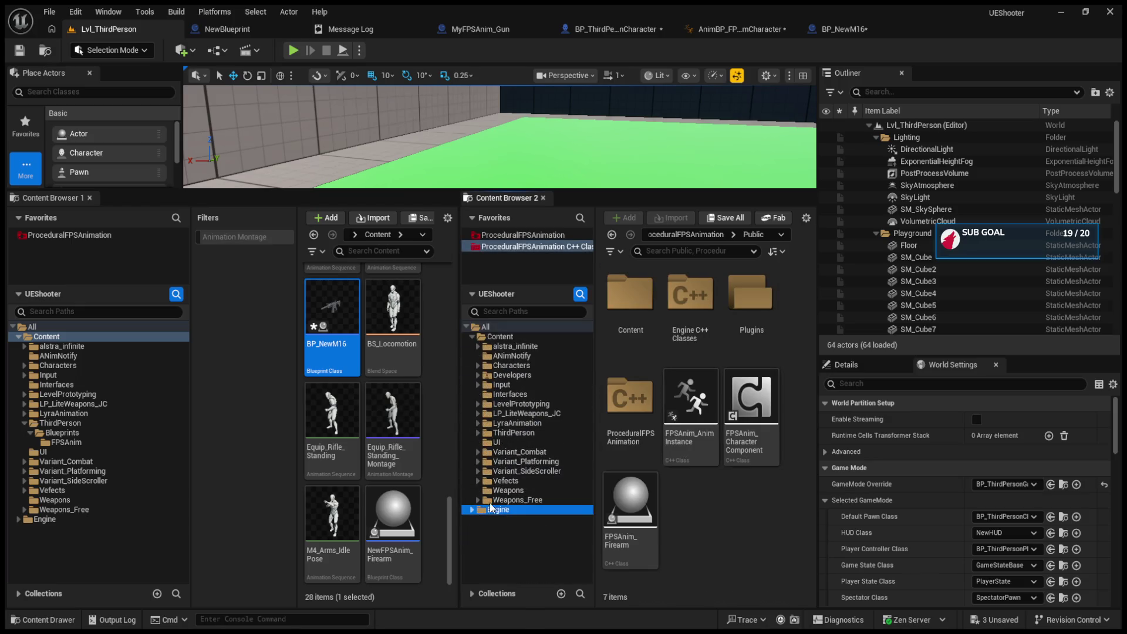
# - Open BP_M16 from the ThirdPerson Blueprints Weapons folder
pyautogui.click(514, 432)
pyautogui.doubleClick(629, 329)
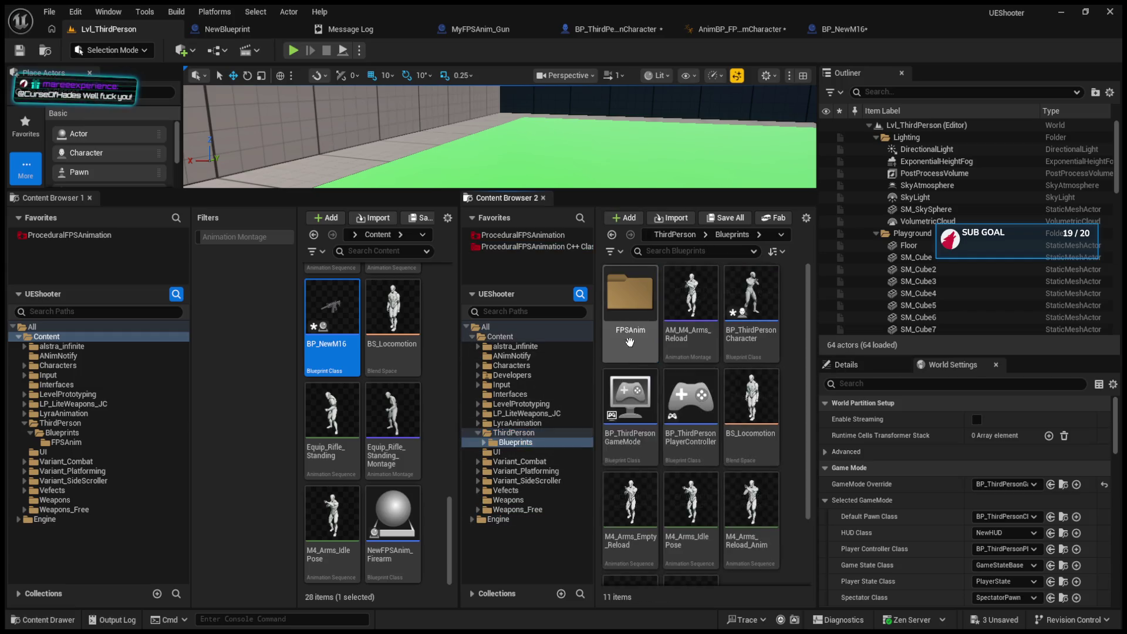
pyautogui.click(507, 499)
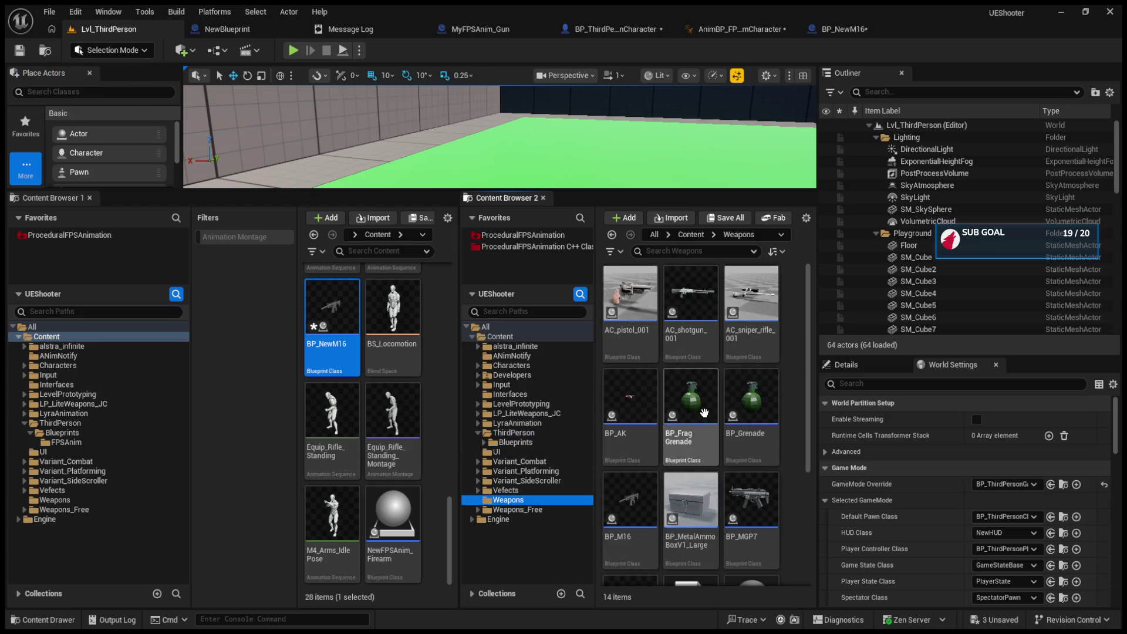
pyautogui.scroll(-1, 705, 414)
pyautogui.click(646, 456)
pyautogui.doubleClick(646, 457)
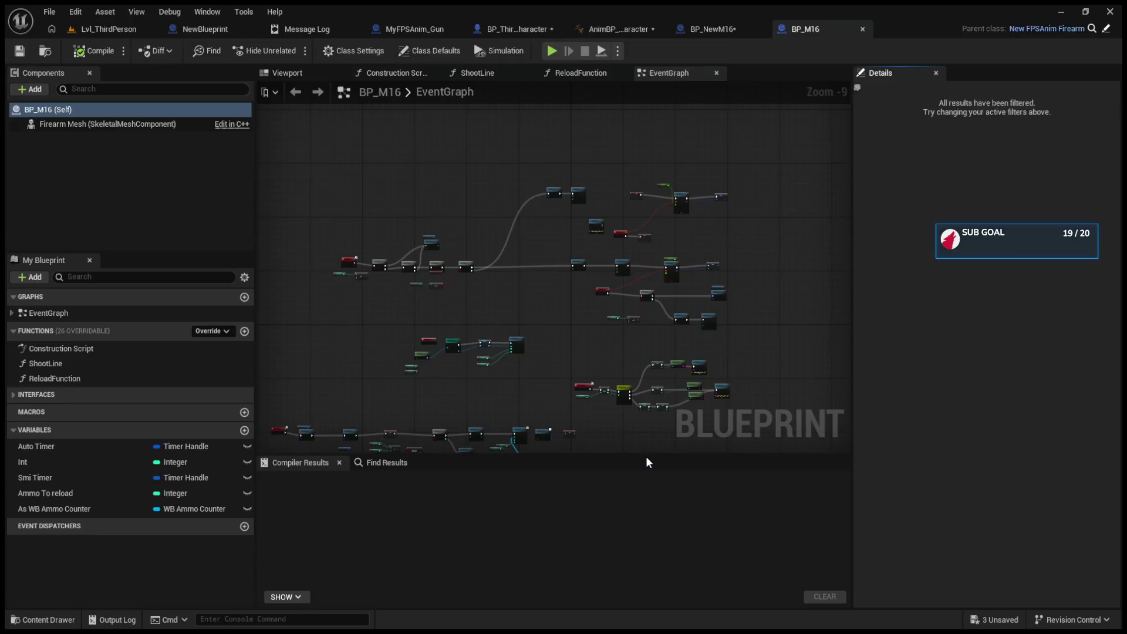
# - Check BP_M16's class settings, then view BP_ThirdPersonCharacter's Weapons Class list (BP_M16, BP_AK)
pyautogui.click(334, 53)
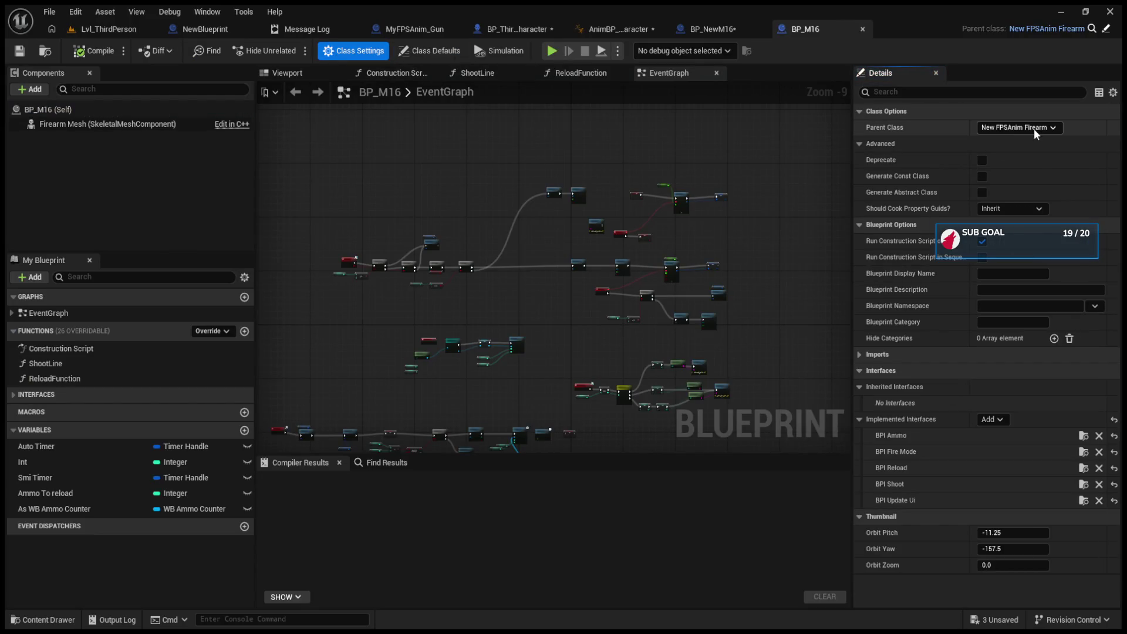
pyautogui.click(88, 31)
pyautogui.click(597, 29)
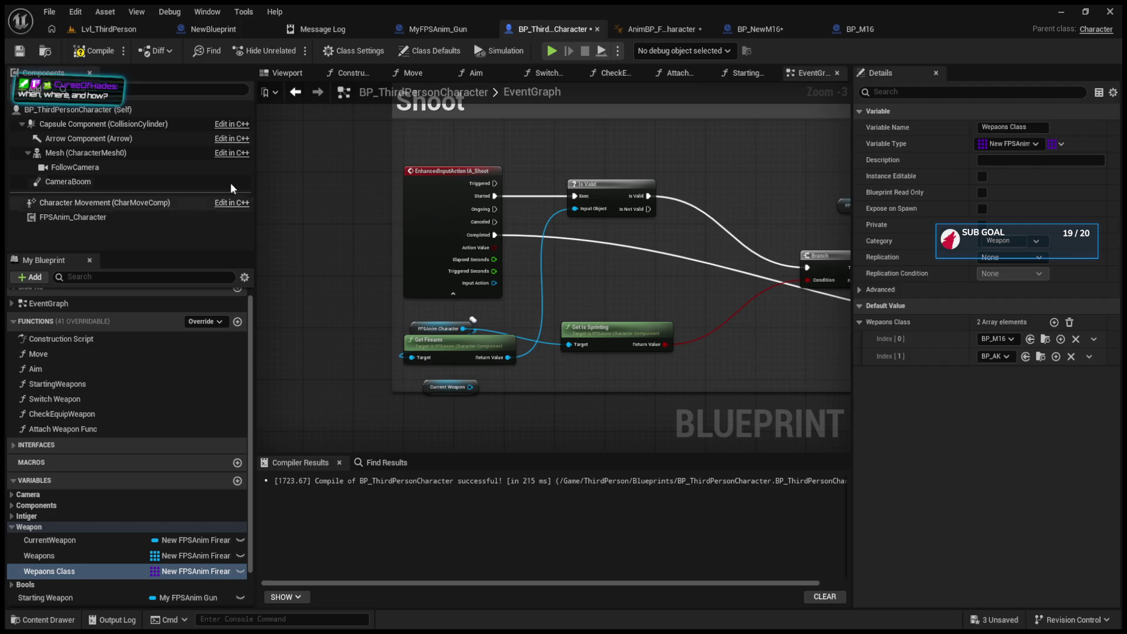
# - Make the Lvl_ThirdPerson viewport taller and run a quick play test with the first-person rifle
pyautogui.click(108, 29)
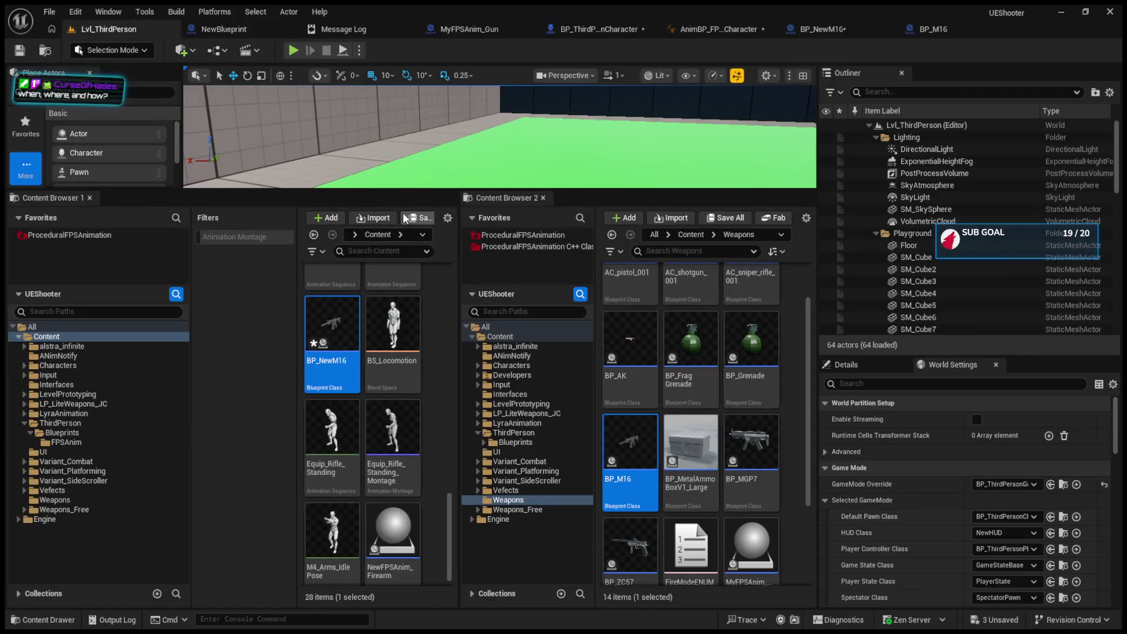
pyautogui.moveTo(397, 190); pyautogui.dragTo(398, 498)
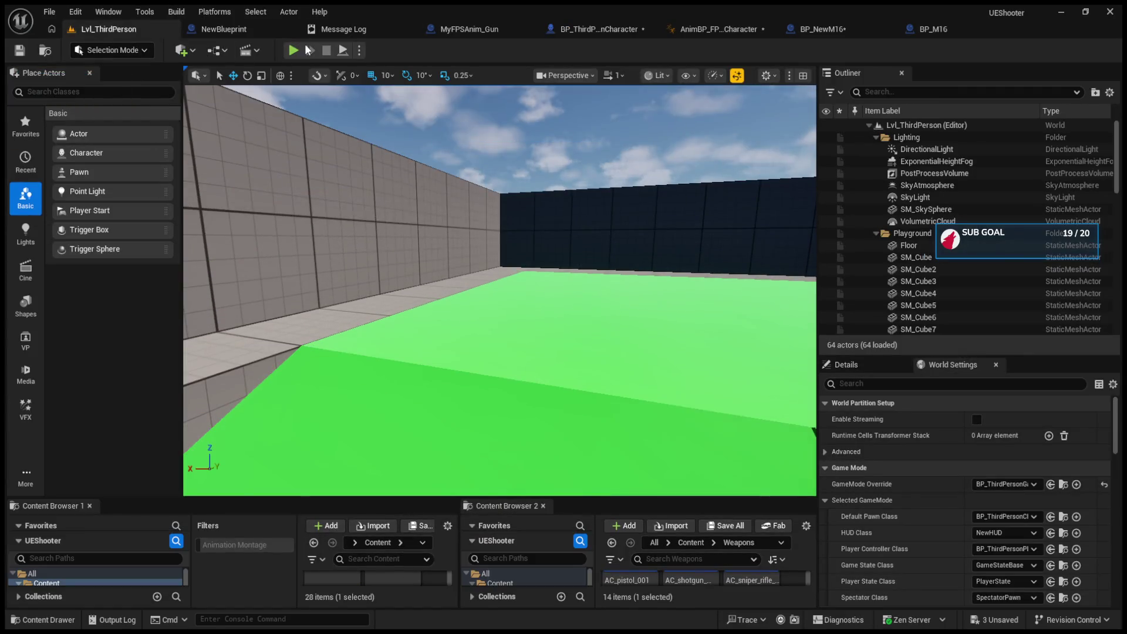
pyautogui.hotkey('alt', 'p')
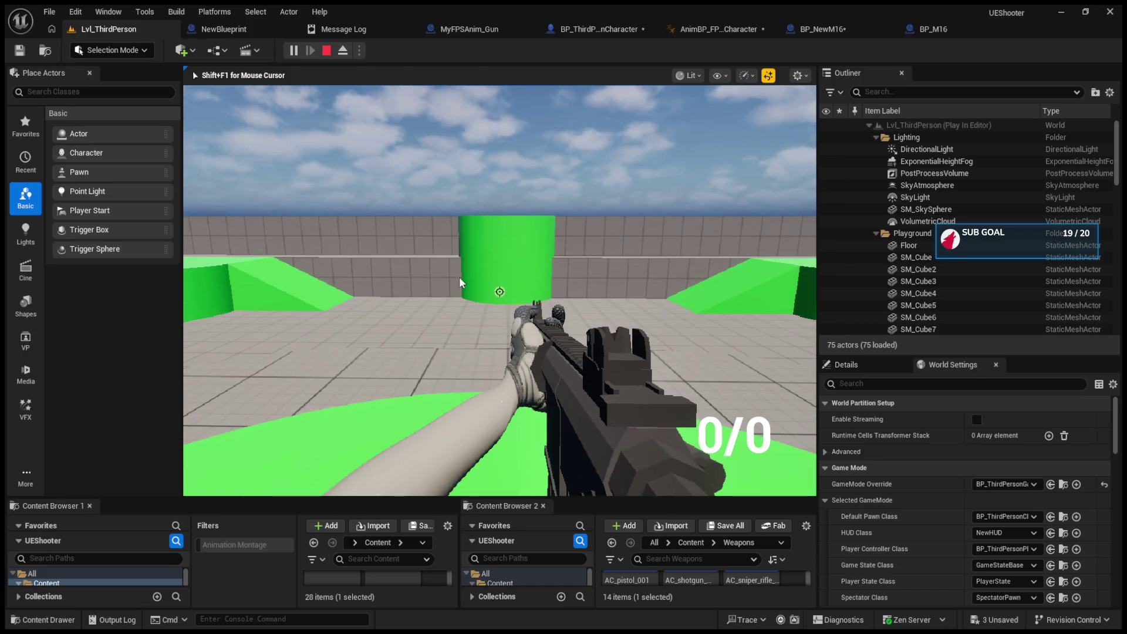
pyautogui.press('Escape')
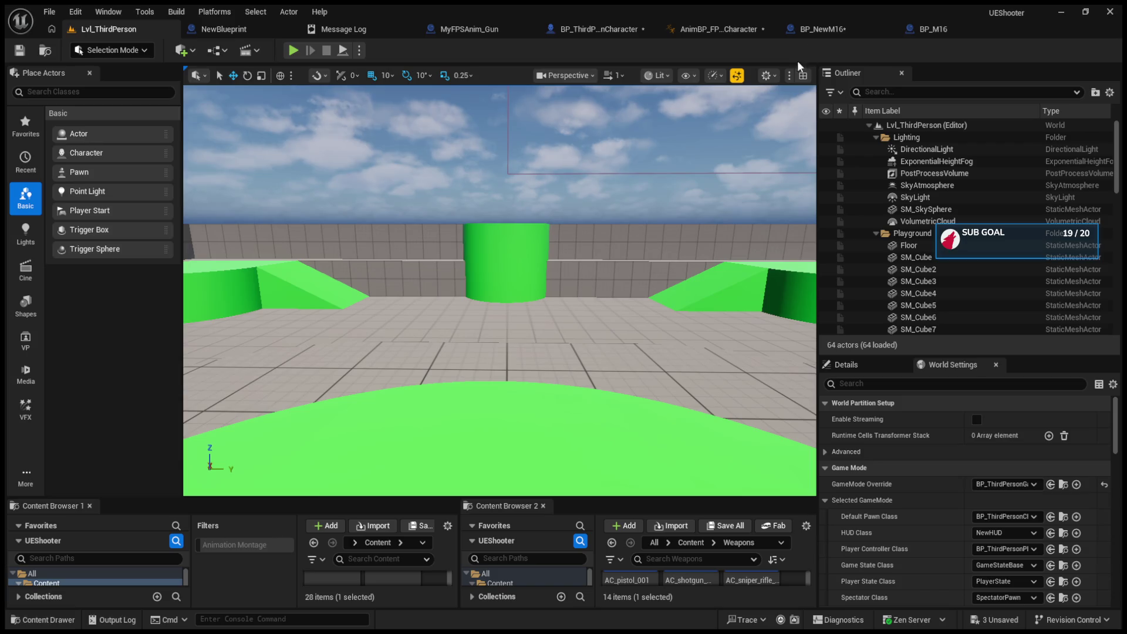
pyautogui.click(930, 27)
# - Pan BP_M16's event graph to inspect the shooting logic, Shoot Line and recoil nodes
pyautogui.scroll(6, 407, 277)
pyautogui.moveTo(407, 278); pyautogui.dragTo(483, 235)
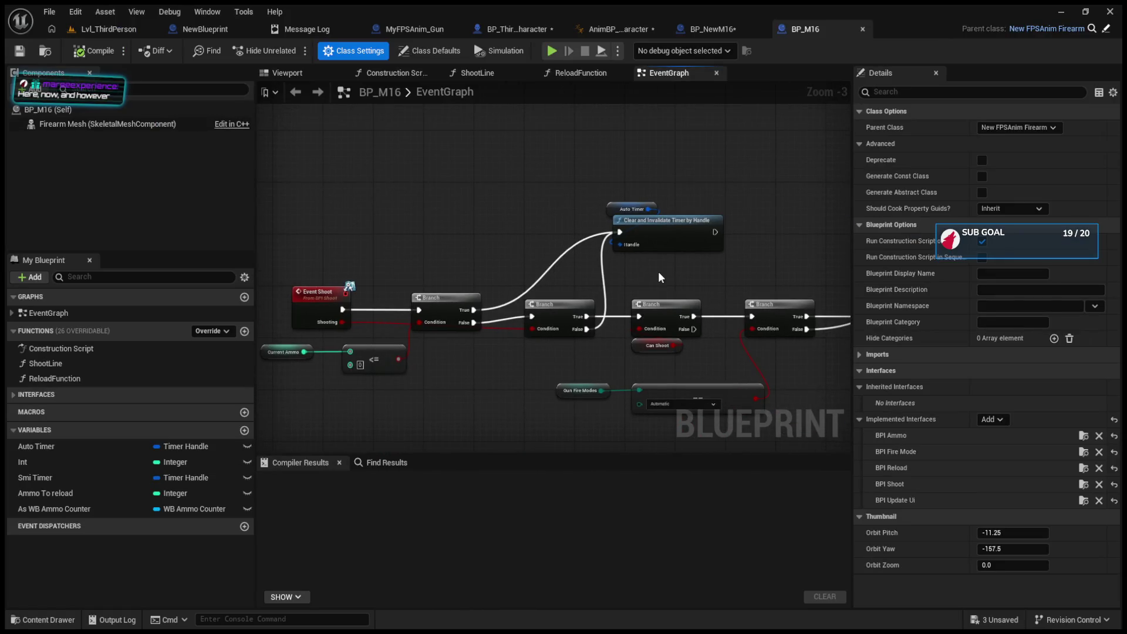
pyautogui.moveTo(706, 276)
pyautogui.mouseDown()
pyautogui.moveTo(580, 283)
pyautogui.moveTo(627, 305)
pyautogui.mouseUp()
pyautogui.scroll(3, 627, 306)
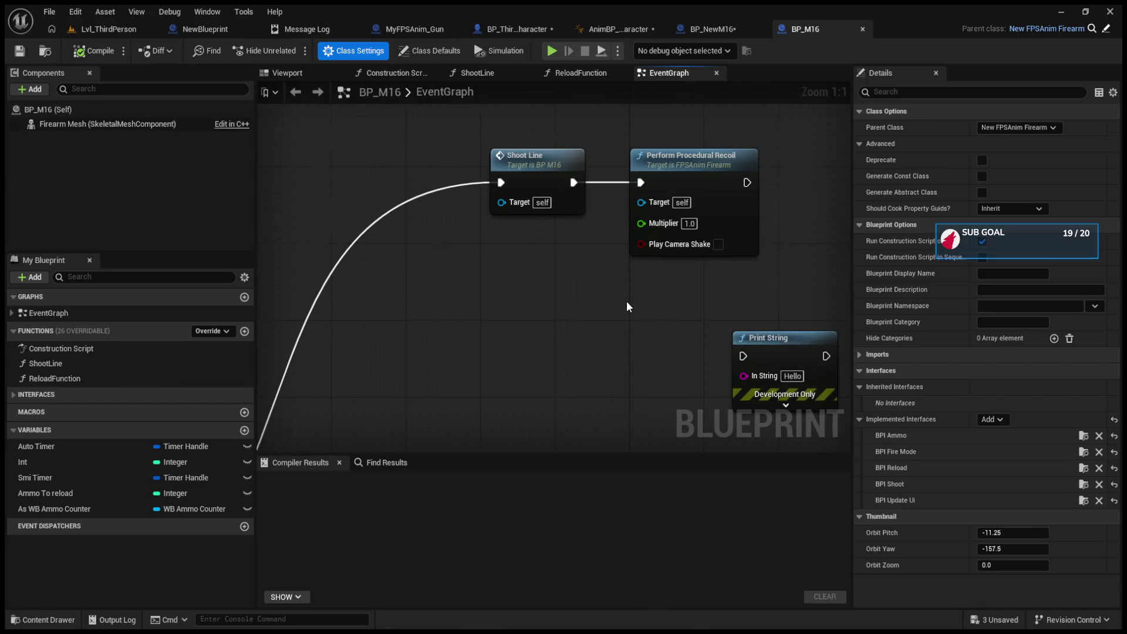
pyautogui.scroll(-5, 627, 307)
# - Review BP_M16's class defaults with Poses and Events collapsed, then its Class Settings
pyautogui.click(138, 106)
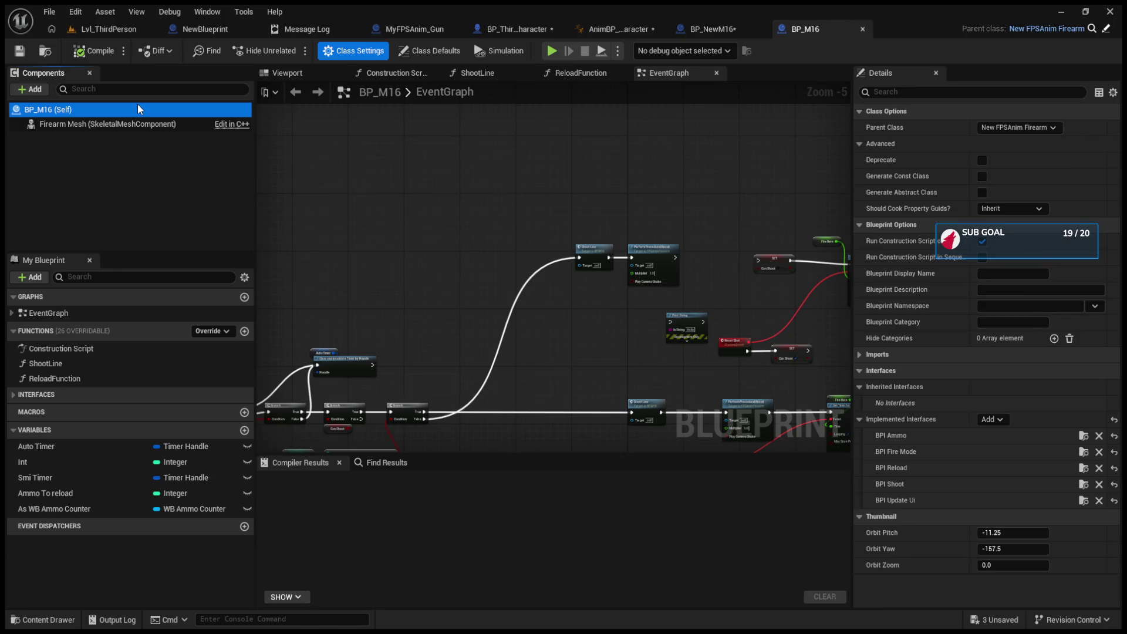
pyautogui.scroll(-15, 875, 405)
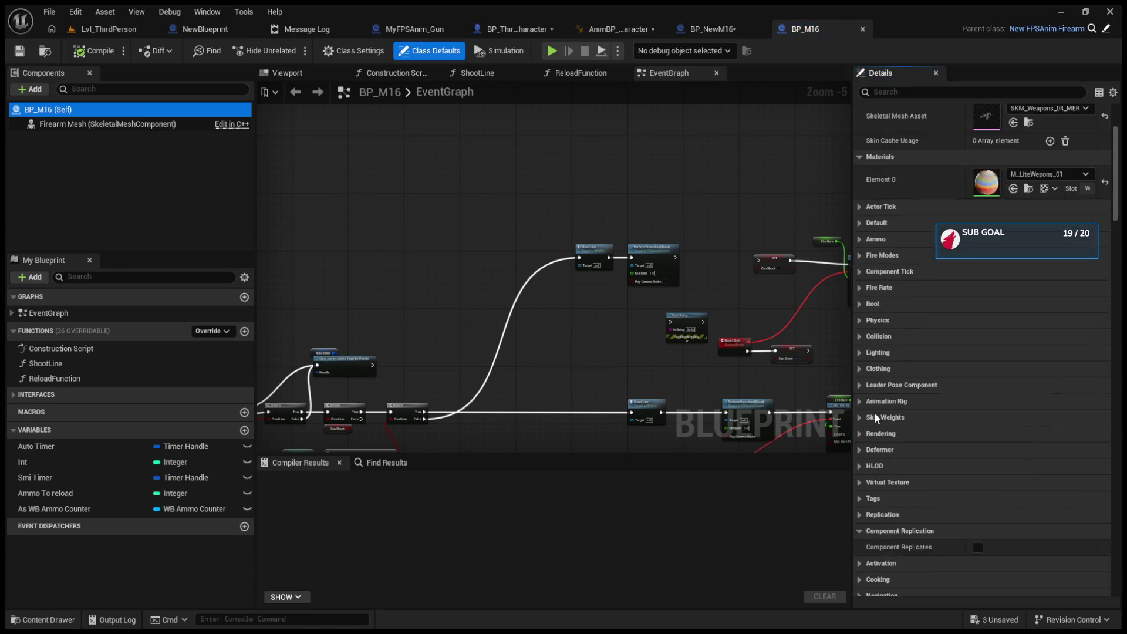
pyautogui.scroll(-15, 875, 413)
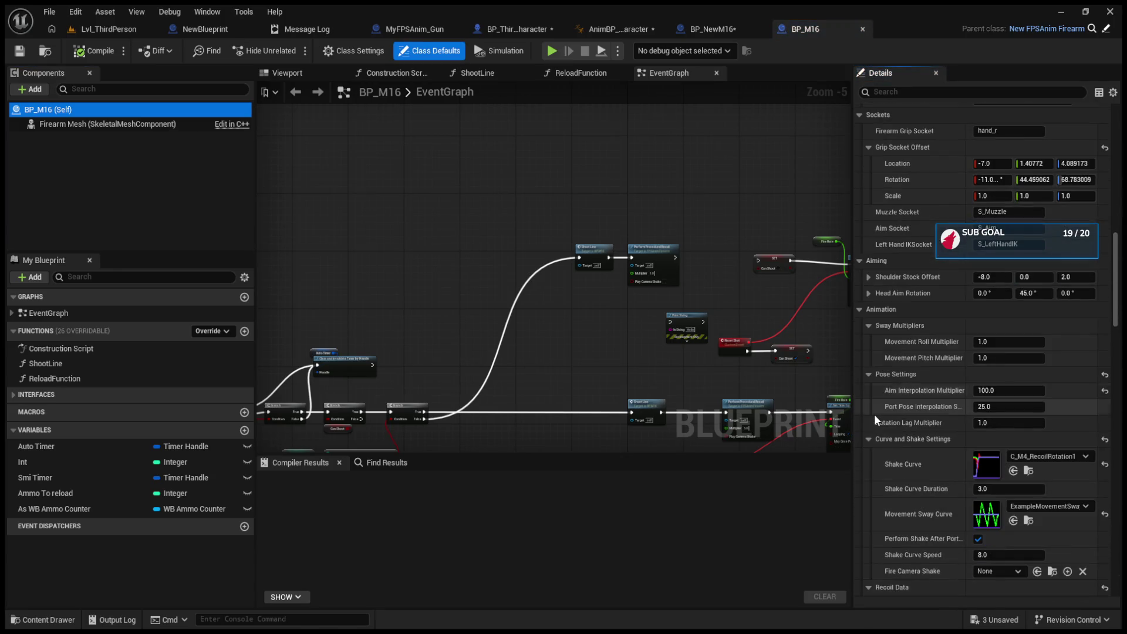
pyautogui.scroll(-3, 875, 414)
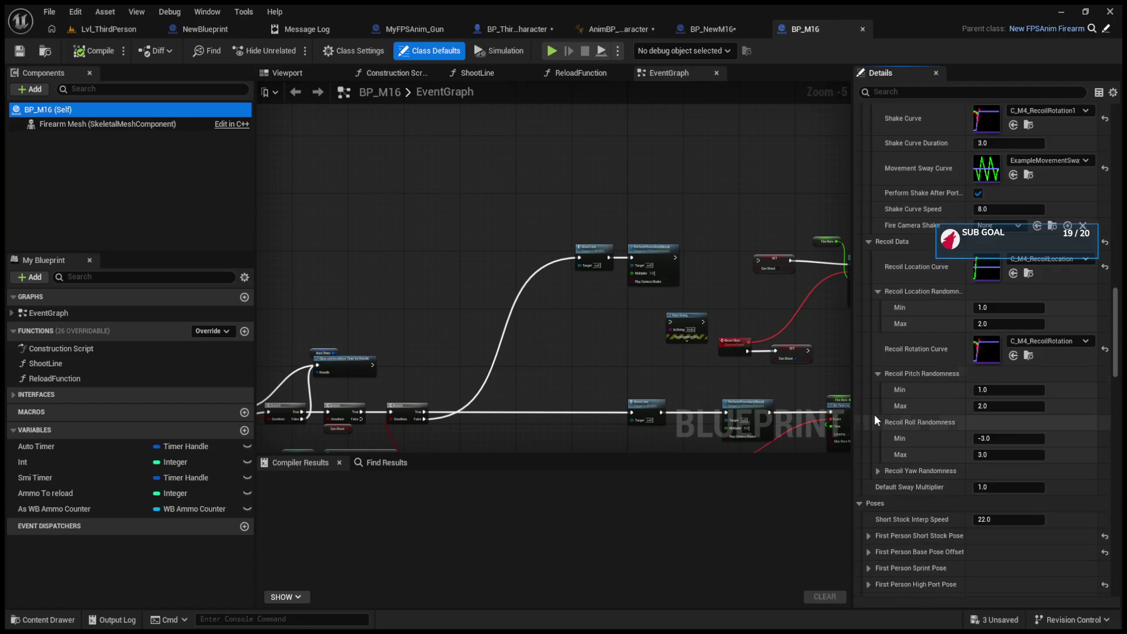
pyautogui.click(861, 505)
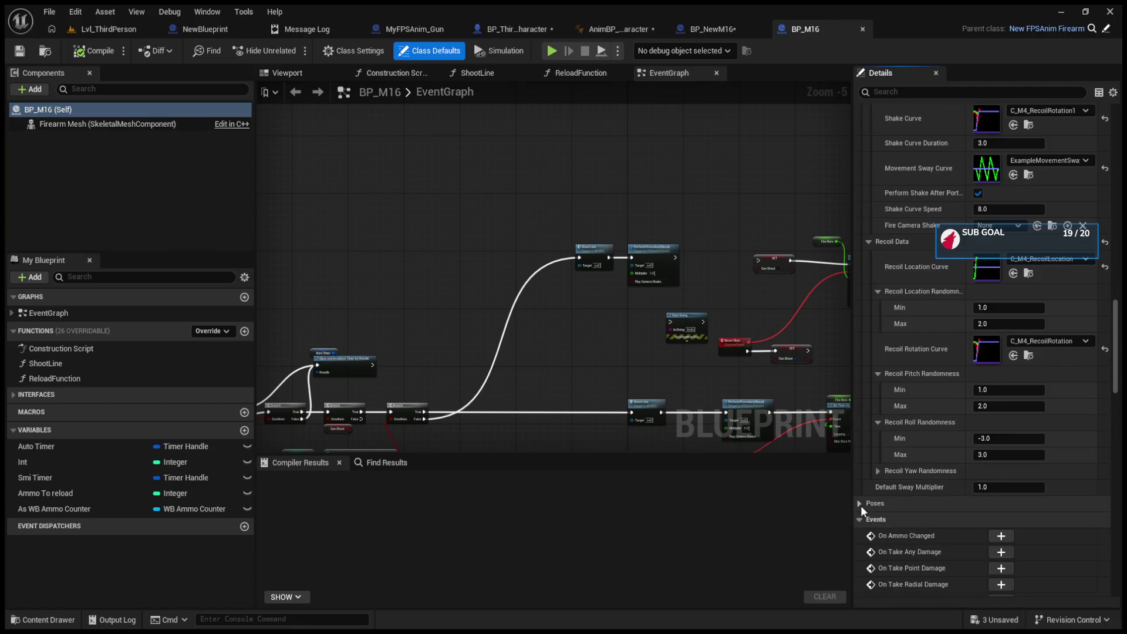
pyautogui.click(859, 521)
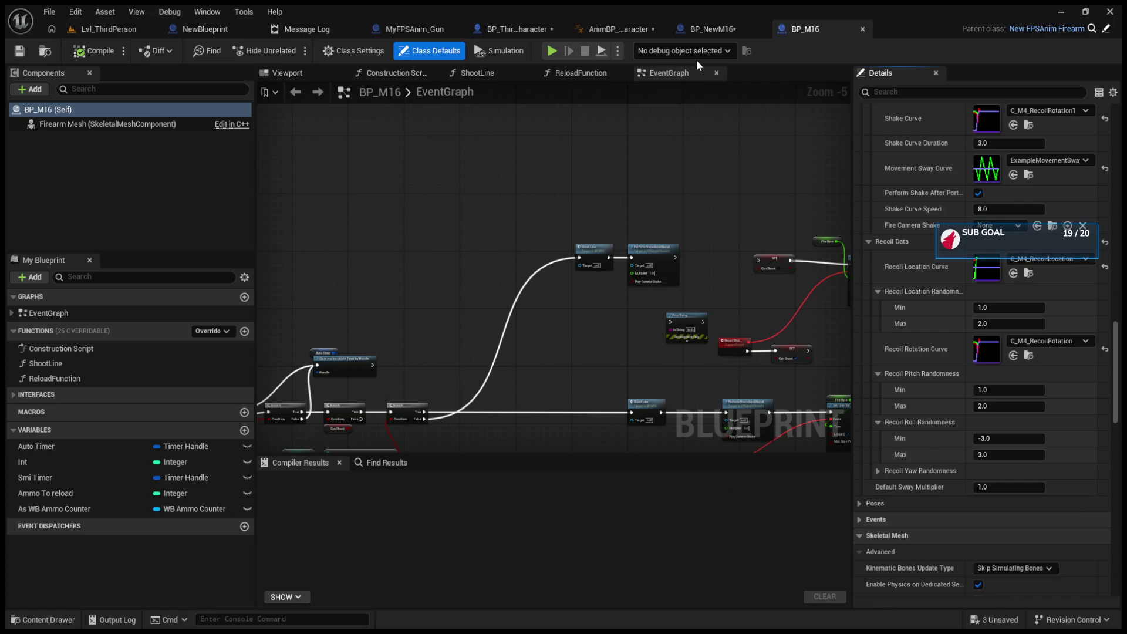
pyautogui.click(329, 50)
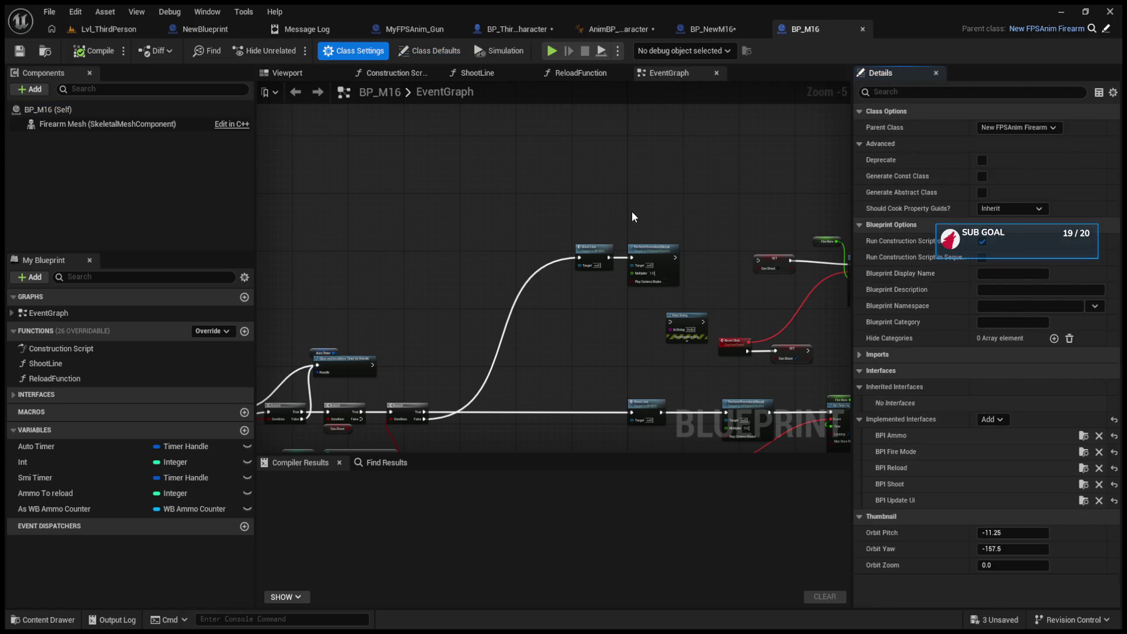
pyautogui.click(724, 30)
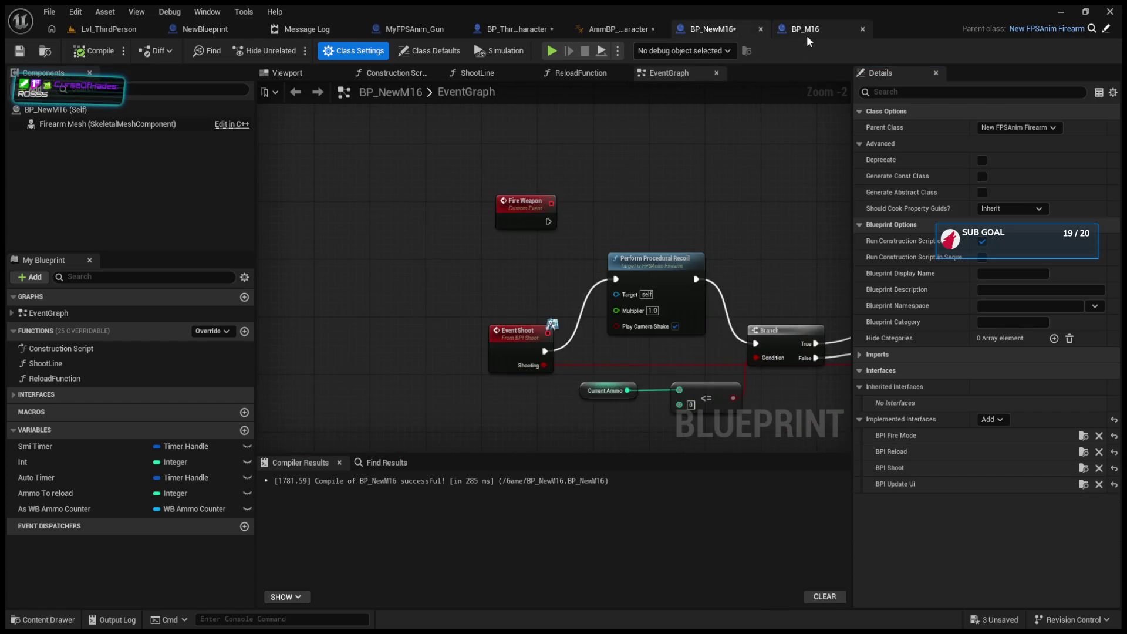
# - Connect BP_NewM16's Event Shoot directly to the first Branch, bypassing Perform Procedural Recoil
pyautogui.moveTo(398, 326); pyautogui.dragTo(609, 318)
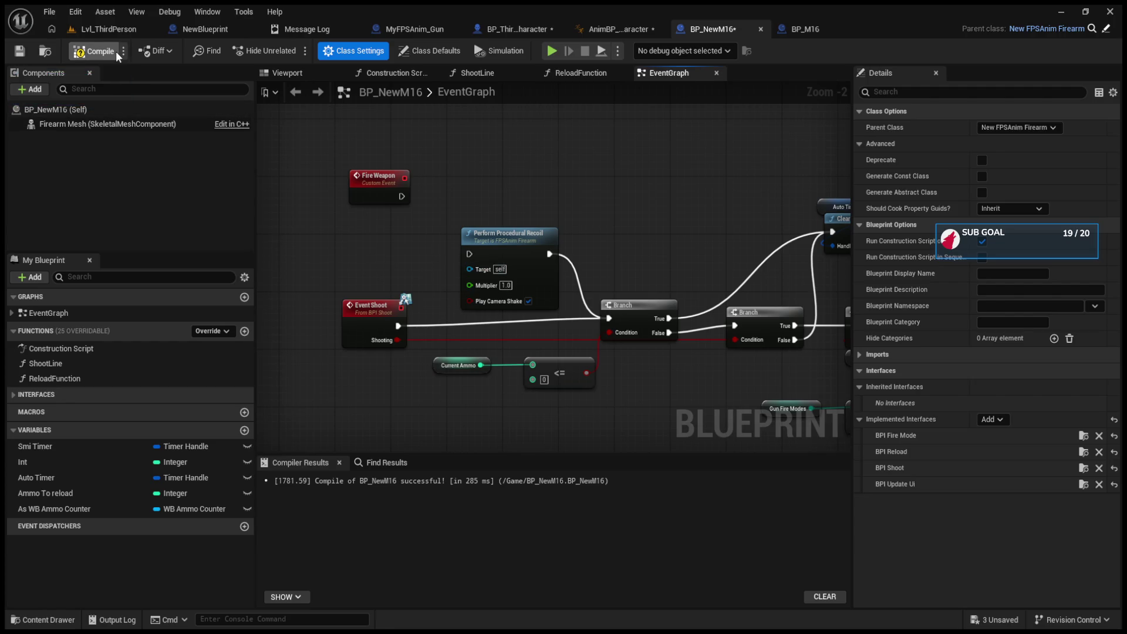
pyautogui.click(104, 30)
pyautogui.click(604, 29)
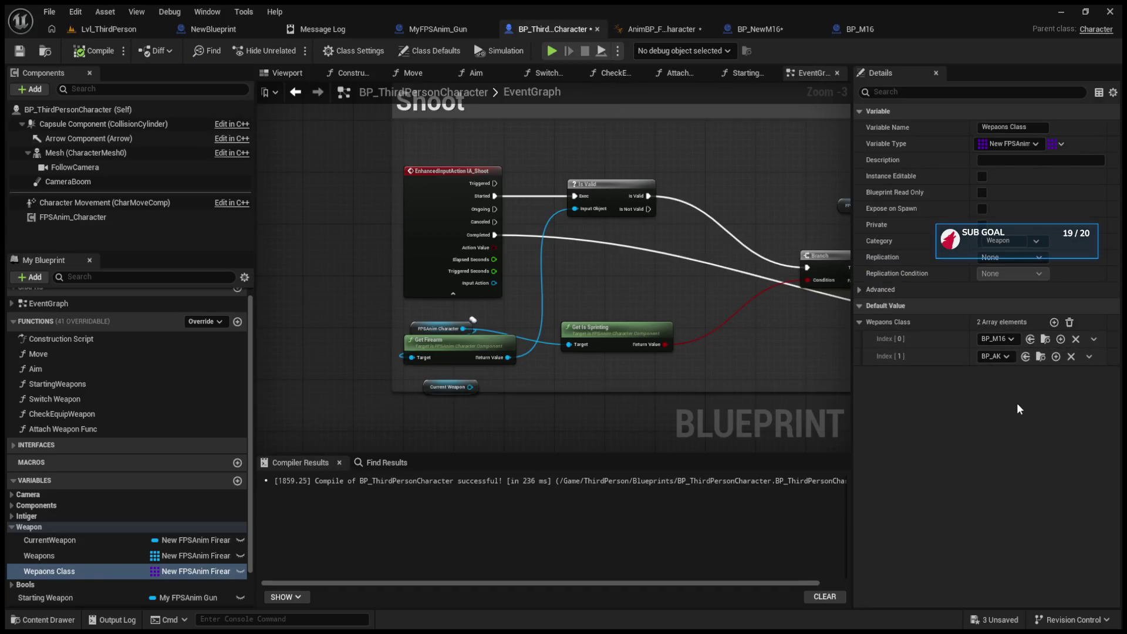
pyautogui.click(98, 23)
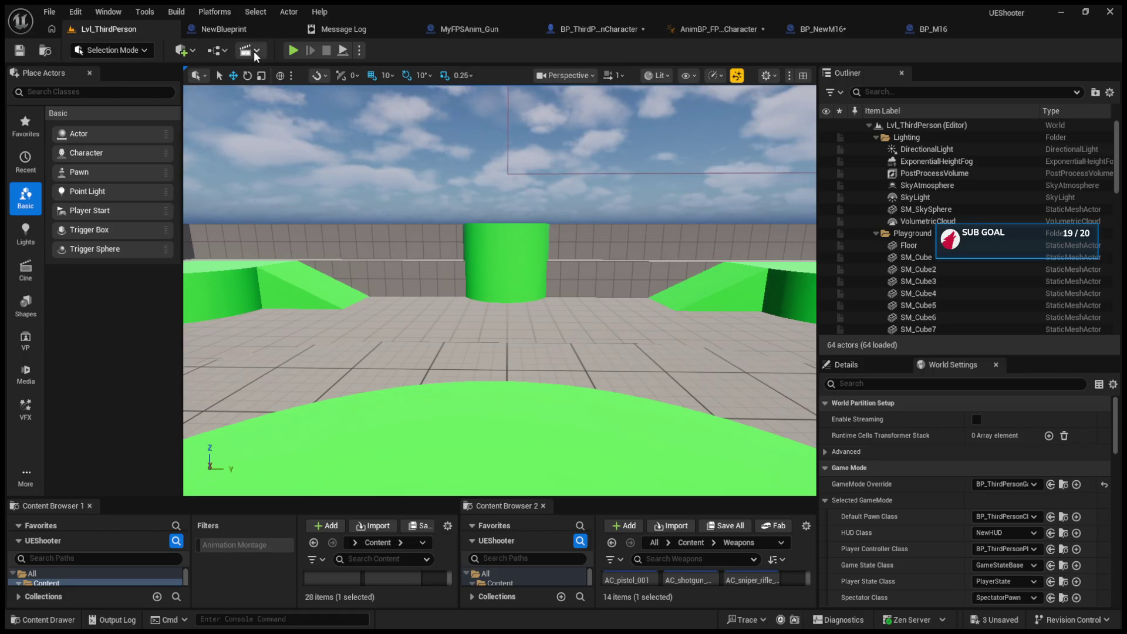
# - Play-test the level, firing the rifle at the green cylinder until ammo drops from 10 to 5
pyautogui.hotkey('alt', 'p')
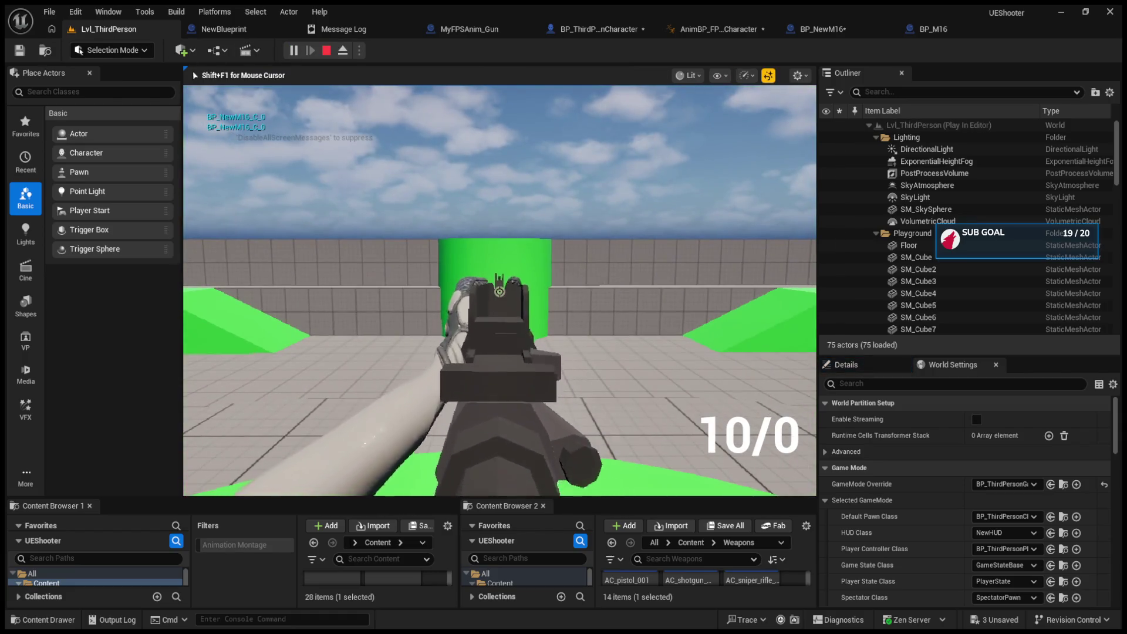
pyautogui.click(500, 291)
pyautogui.click(499, 292)
pyautogui.click(499, 292)
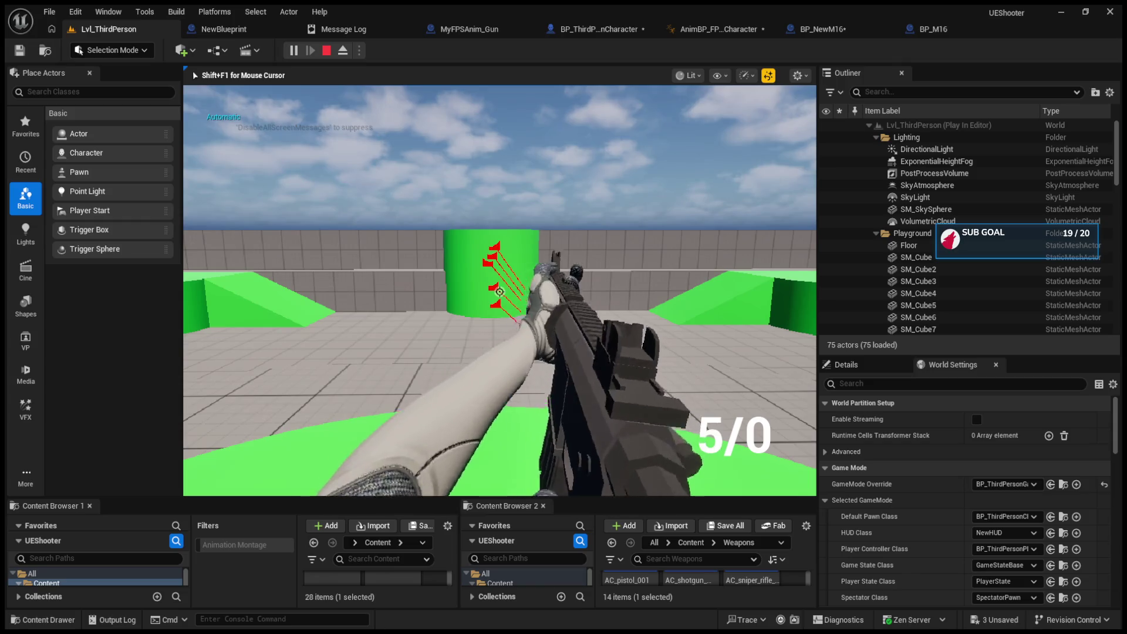
pyautogui.click(499, 292)
pyautogui.click(500, 291)
pyautogui.click(499, 291)
pyautogui.press('Escape')
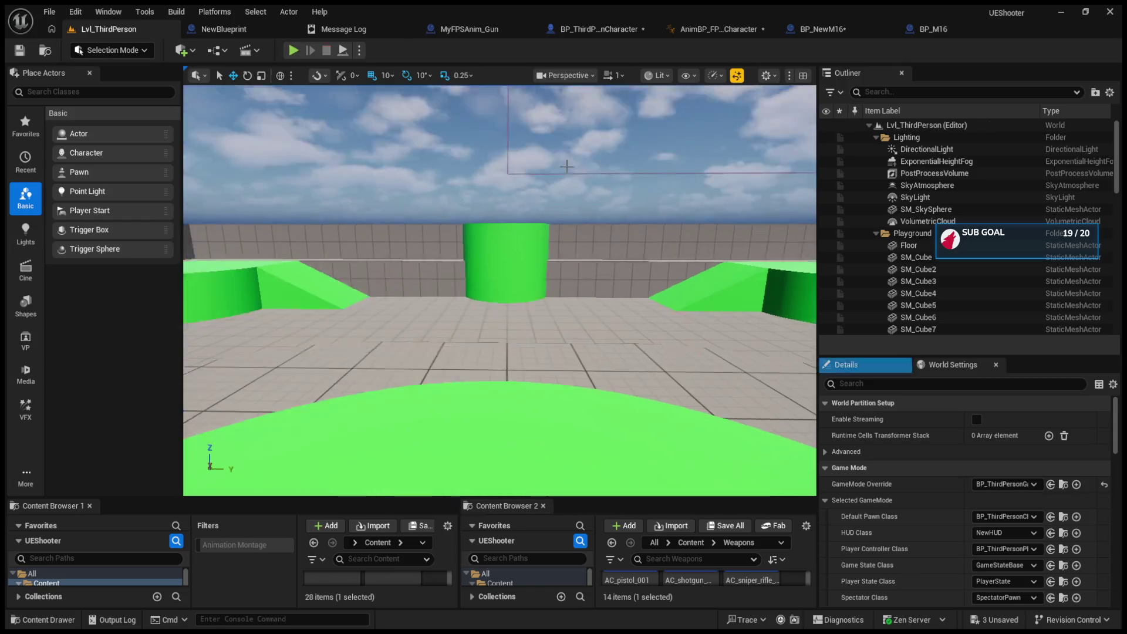
pyautogui.click(850, 30)
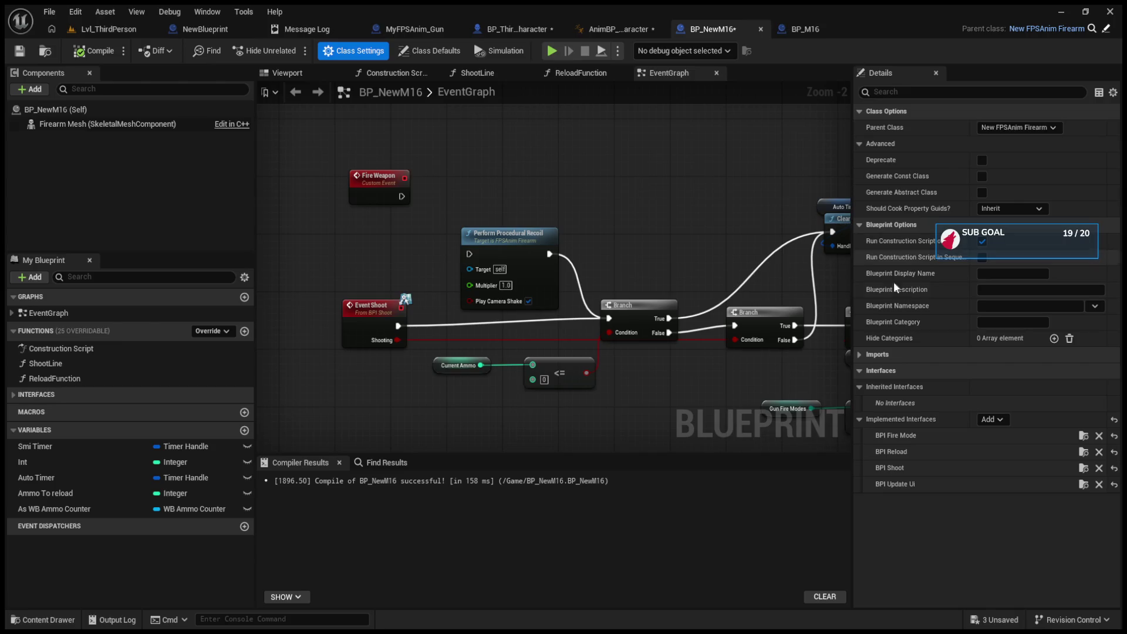
# - Show BP_NewM16's class defaults down to its C_M4_Shake, C_M4_RecoilLocation and C_M4_RecoilRotation curves
pyautogui.click(104, 110)
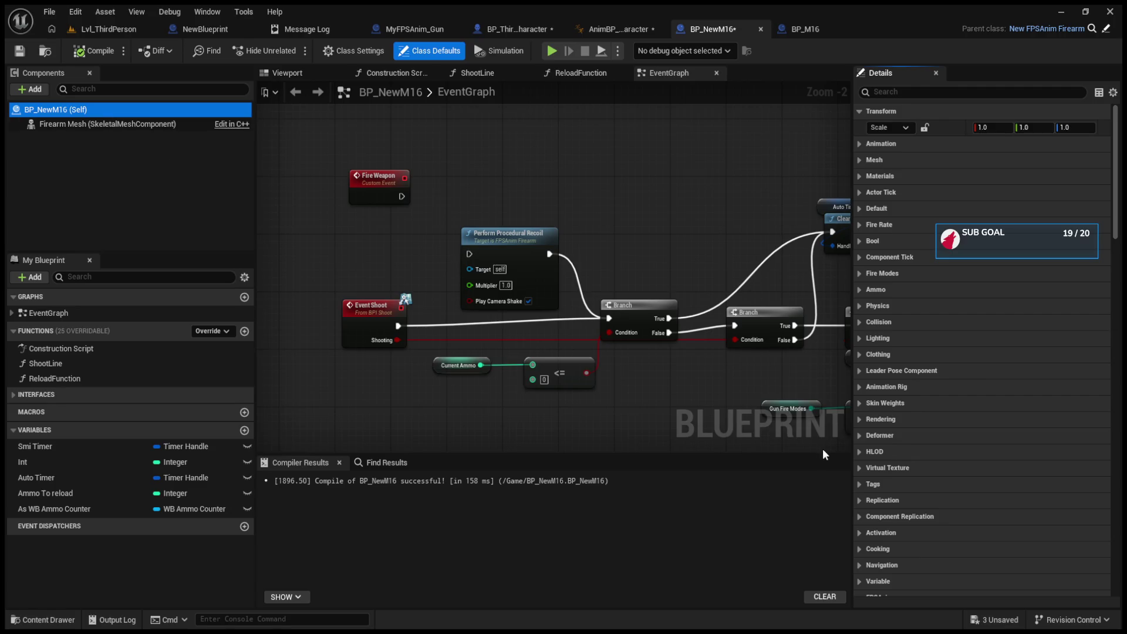
pyautogui.scroll(-8, 898, 425)
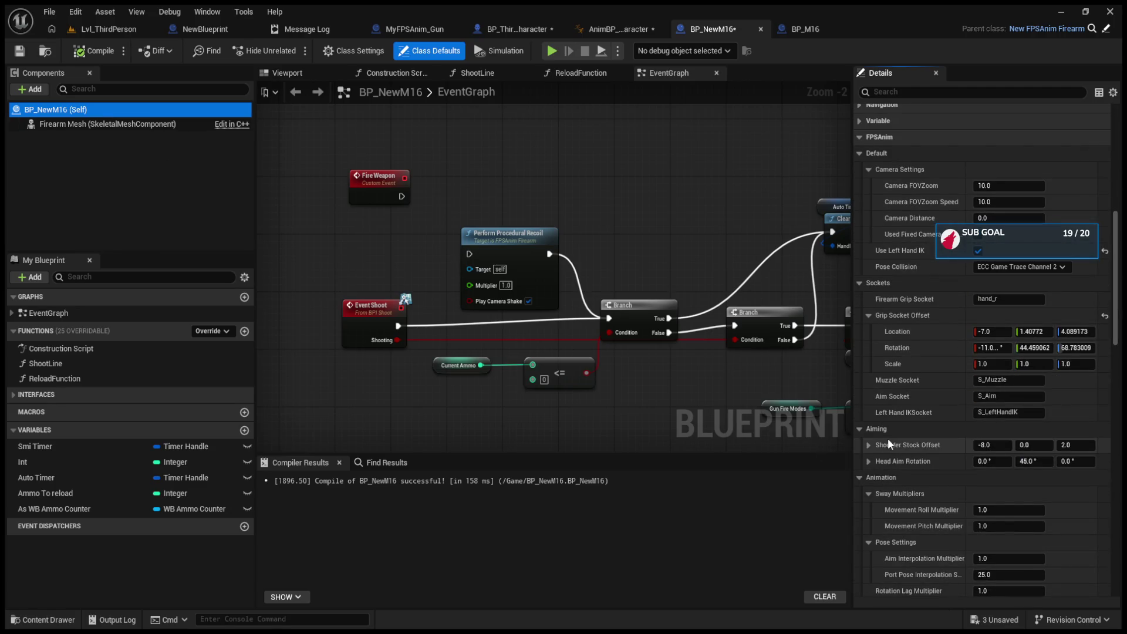
pyautogui.scroll(-5, 938, 389)
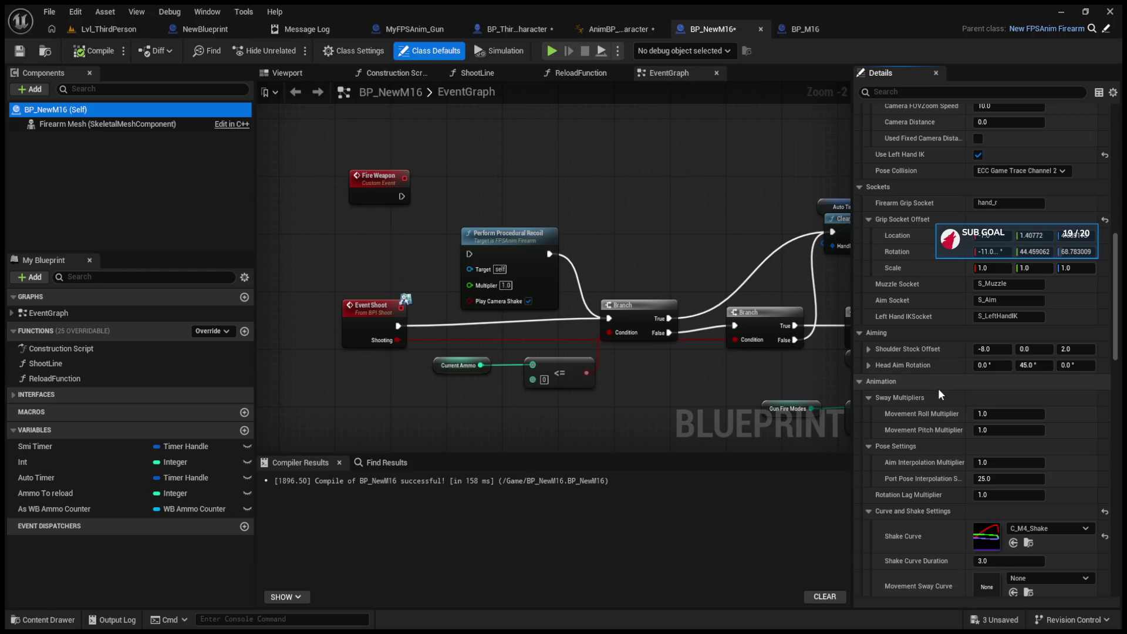
pyautogui.scroll(-7, 939, 388)
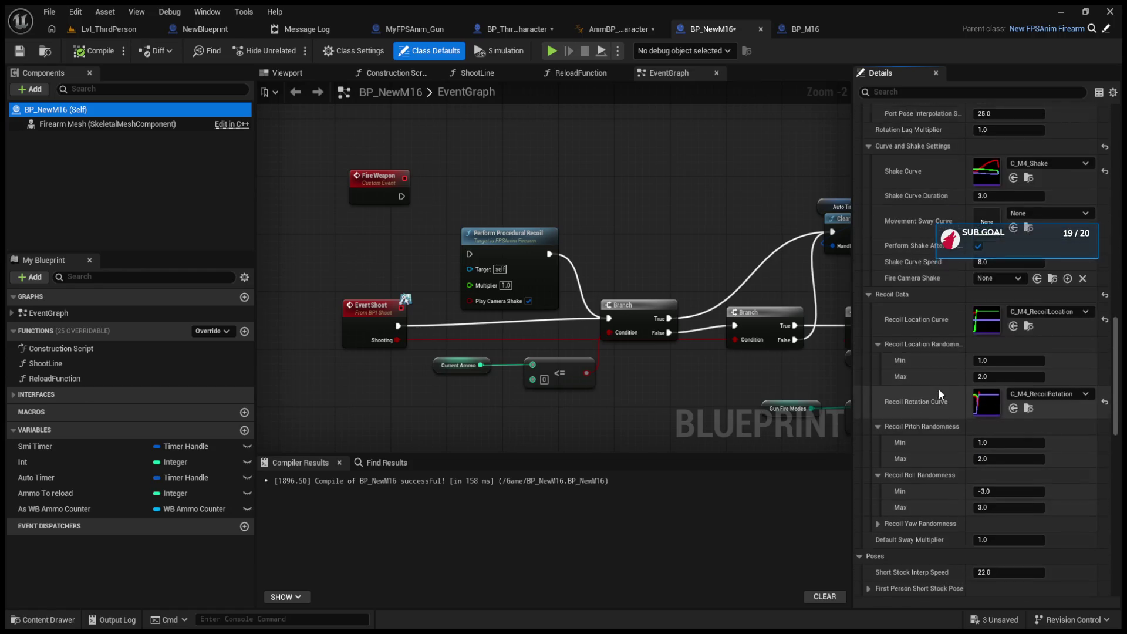
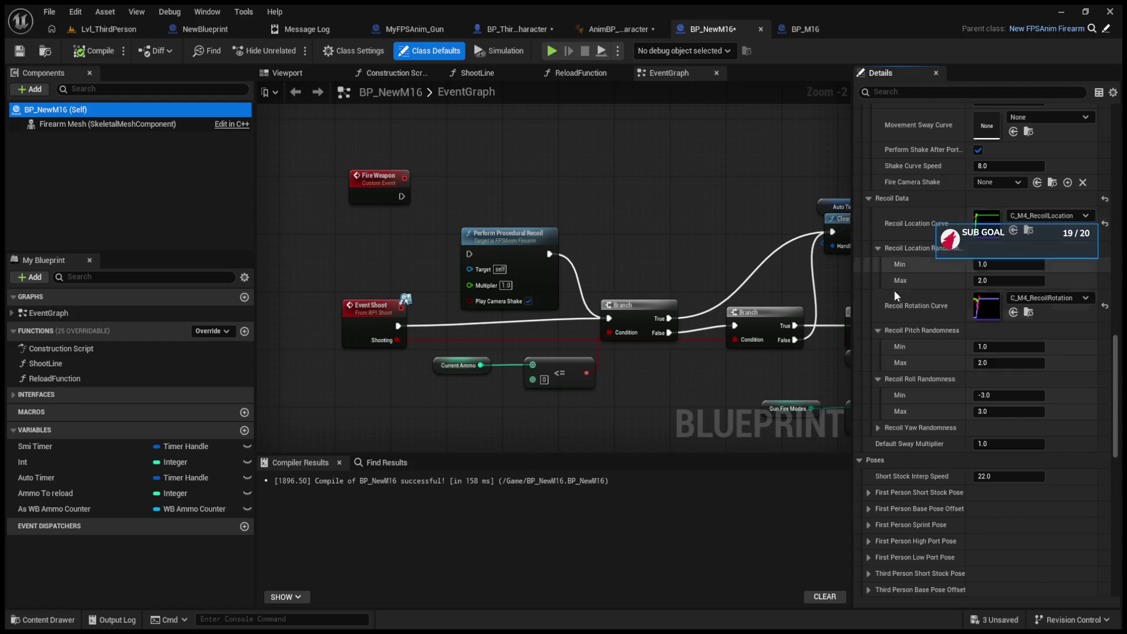
# - Scroll through BP_NewM16's Class Defaults in the Details panel
pyautogui.scroll(3, 954, 354)
pyautogui.scroll(3, 954, 359)
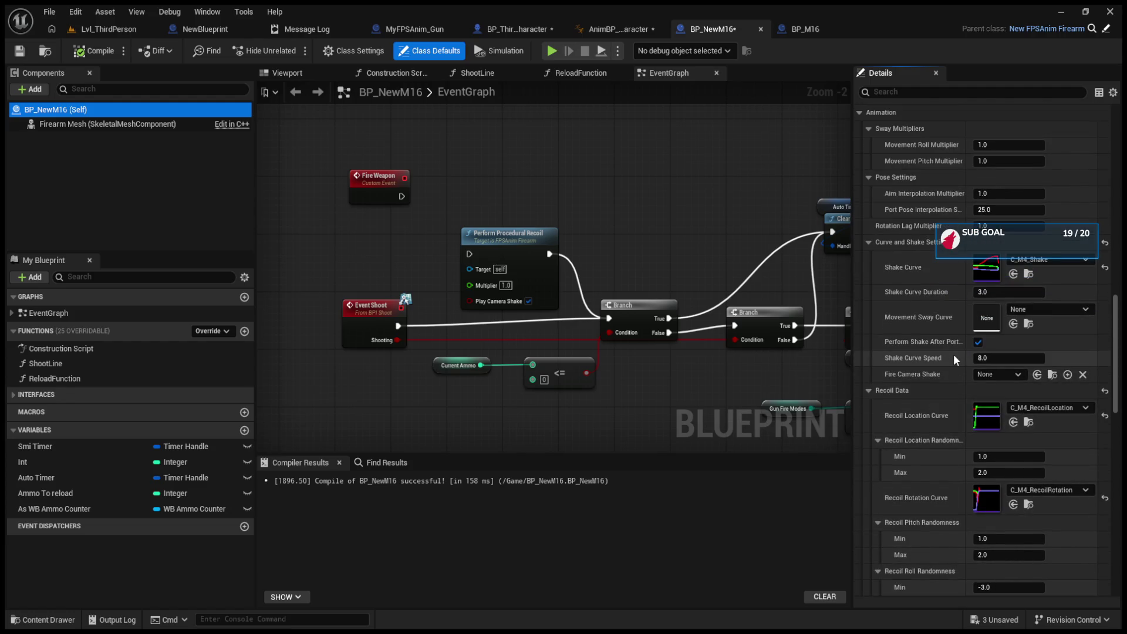
pyautogui.scroll(4, 953, 354)
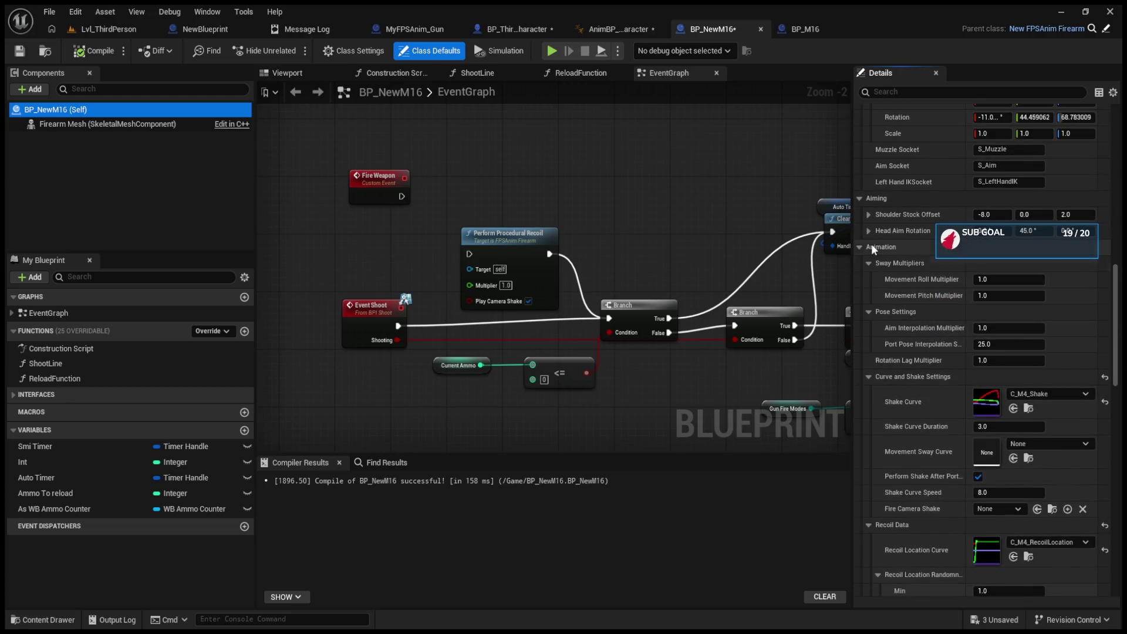
pyautogui.scroll(2, 870, 244)
pyautogui.scroll(4, 869, 244)
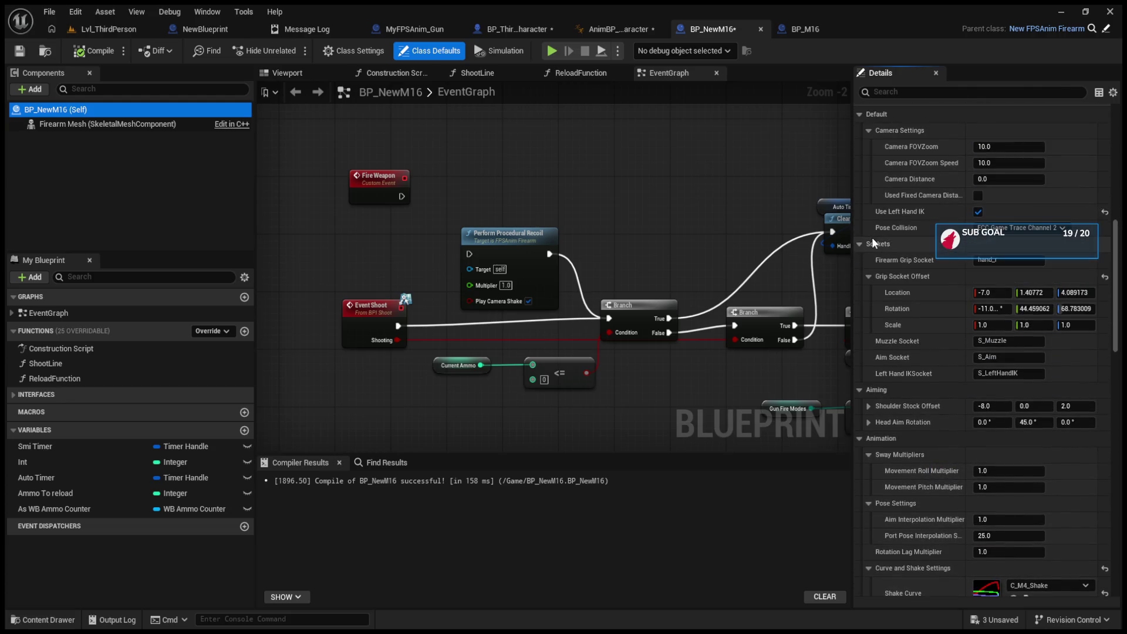
pyautogui.scroll(4, 872, 238)
pyautogui.scroll(-4, 872, 237)
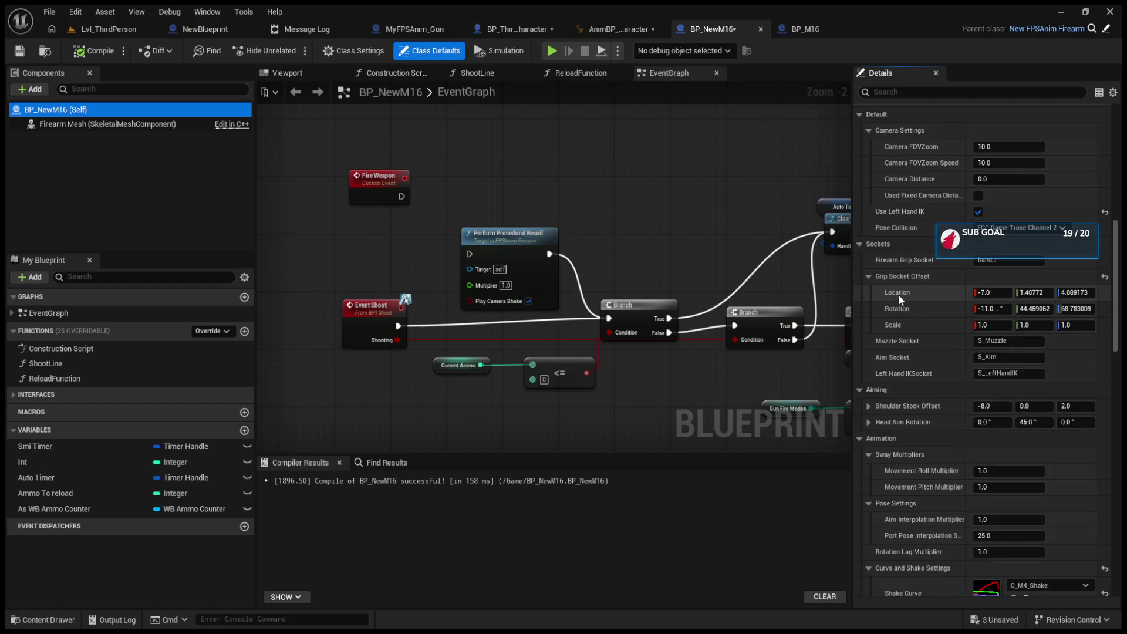
pyautogui.scroll(-8, 899, 298)
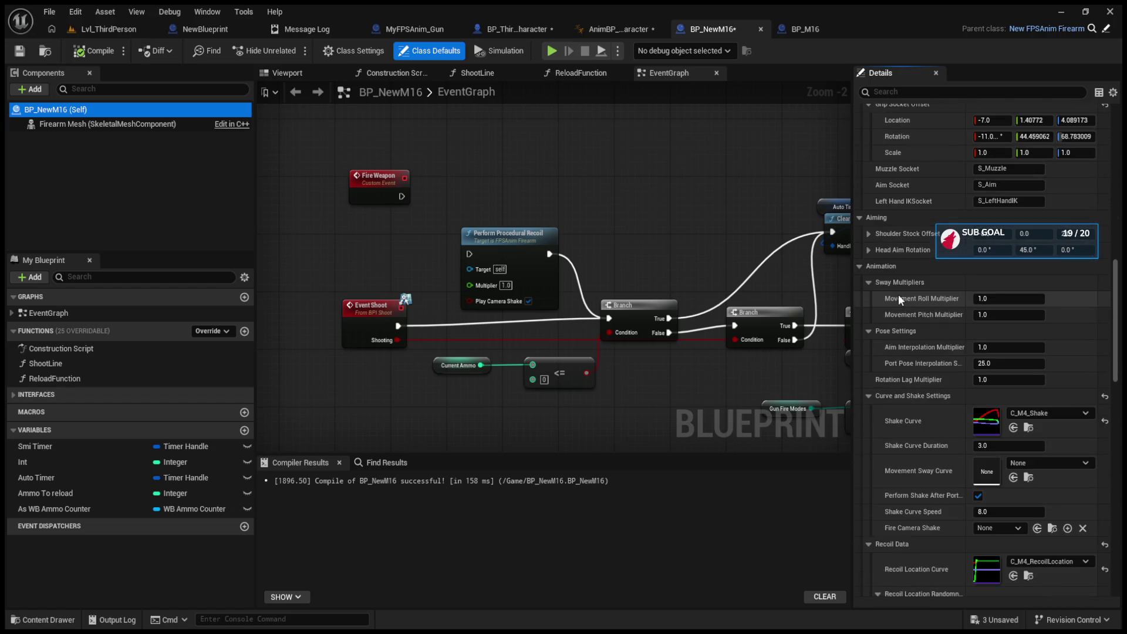
pyautogui.scroll(-3, 898, 294)
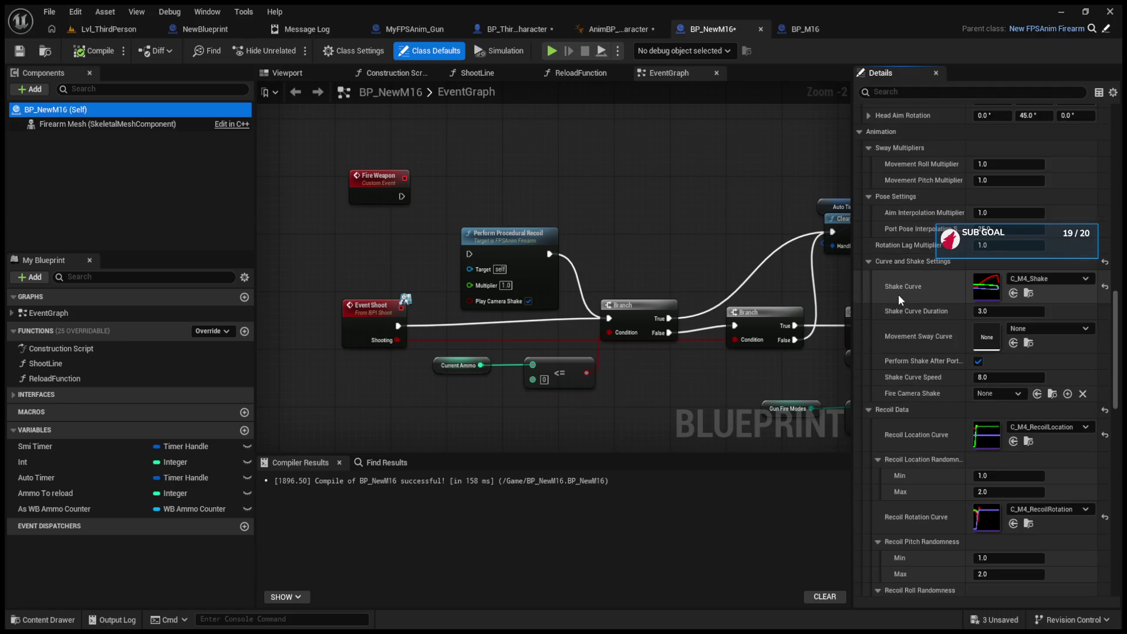
pyautogui.scroll(-2, 898, 294)
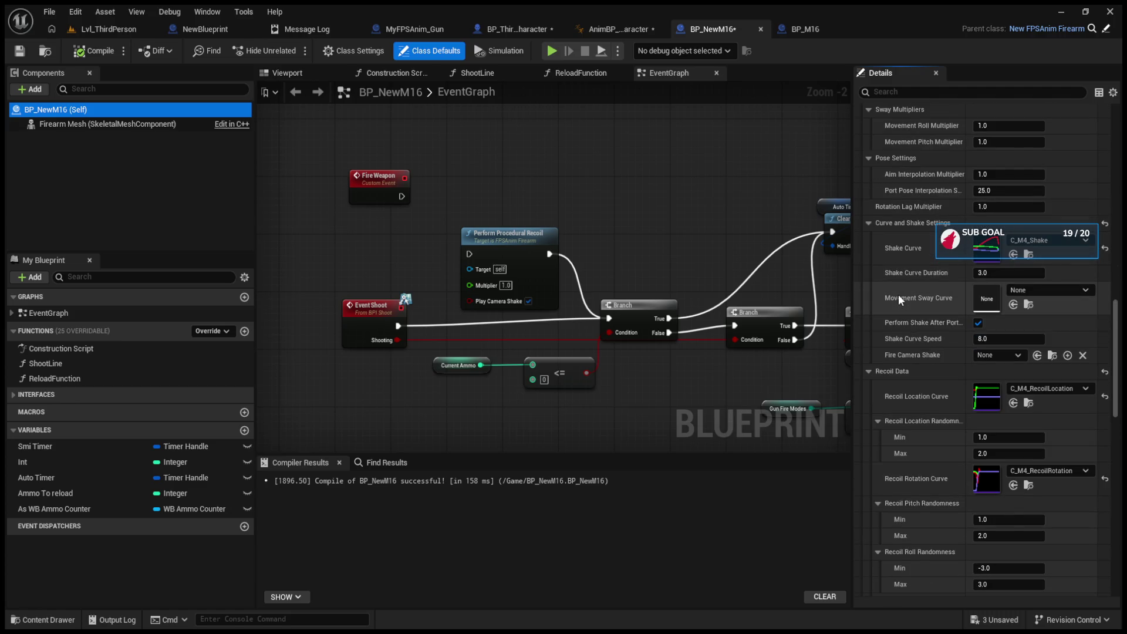
pyautogui.scroll(-7, 898, 294)
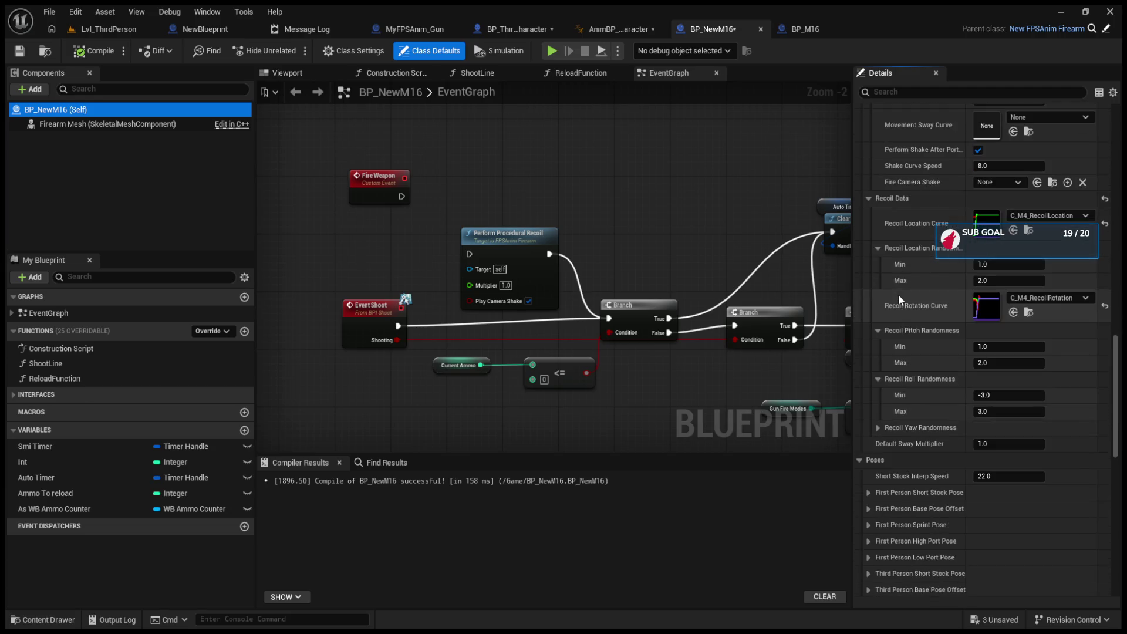
pyautogui.scroll(-1, 899, 294)
pyautogui.scroll(4, 898, 294)
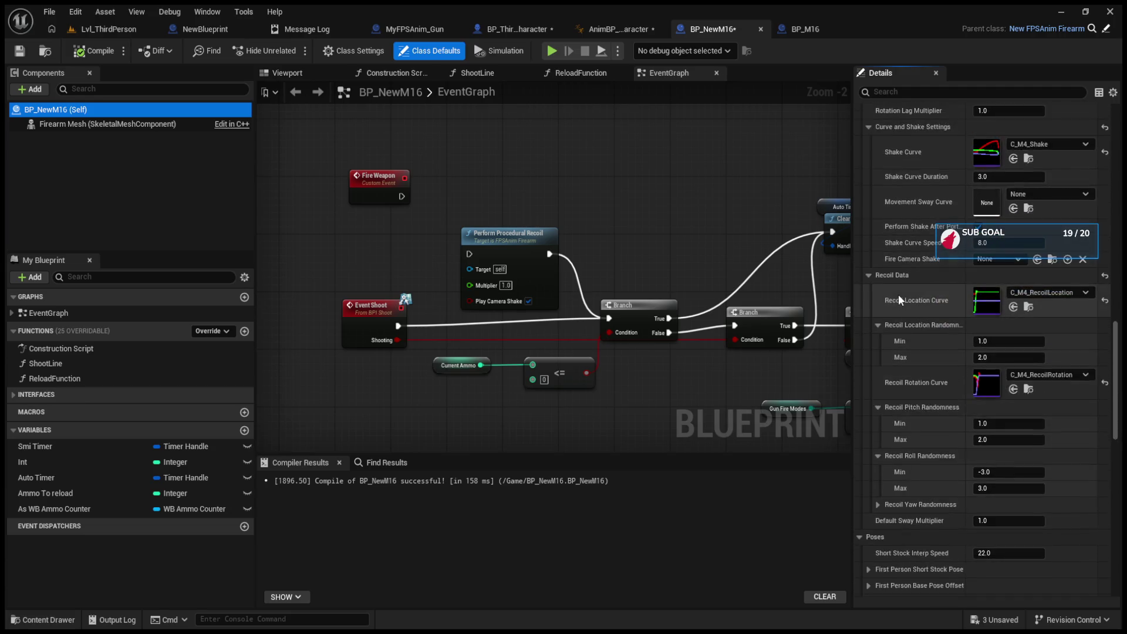
pyautogui.scroll(2, 899, 298)
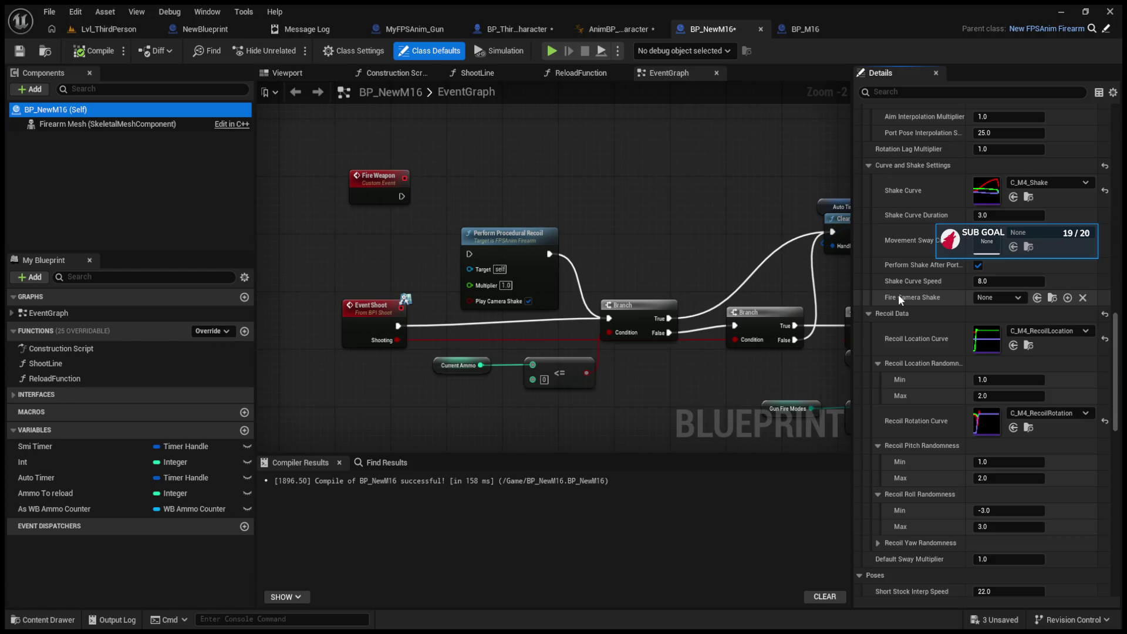
# - Move the Perform Procedural Recoil node further right, between Shoot Line and SET Can Shoot
pyautogui.moveTo(588, 275); pyautogui.dragTo(292, 264)
pyautogui.scroll(-3, 292, 265)
pyautogui.scroll(4, 551, 278)
pyautogui.moveTo(498, 203); pyautogui.dragTo(619, 204)
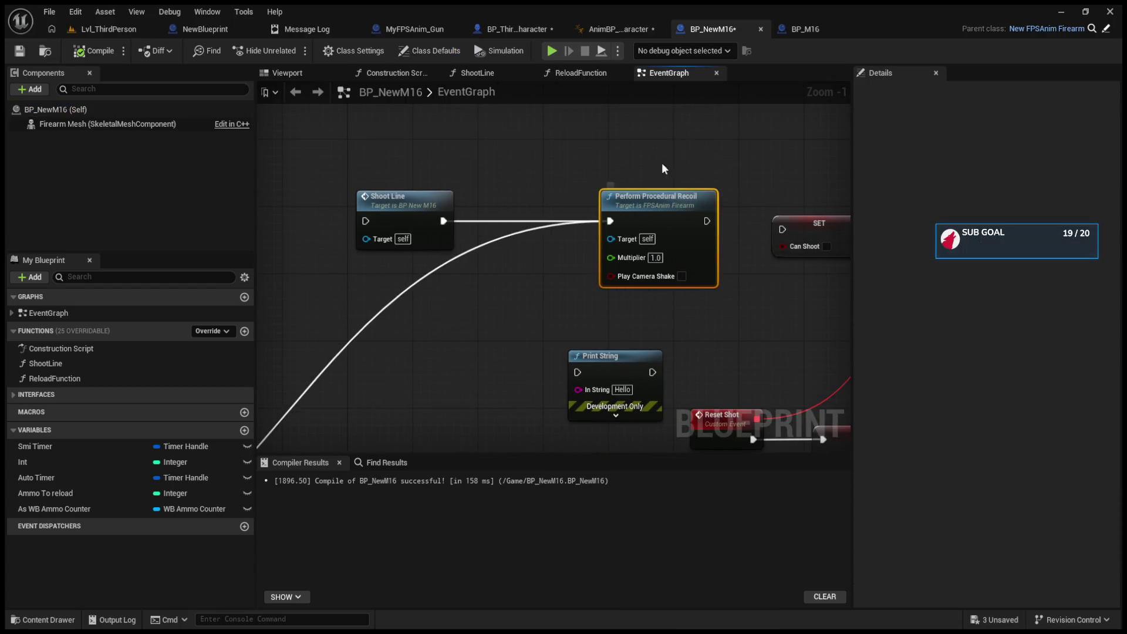
# - Compare against BP_M16 and the other open blueprints before returning to BP_NewM16
pyautogui.click(816, 27)
pyautogui.scroll(1, 768, 201)
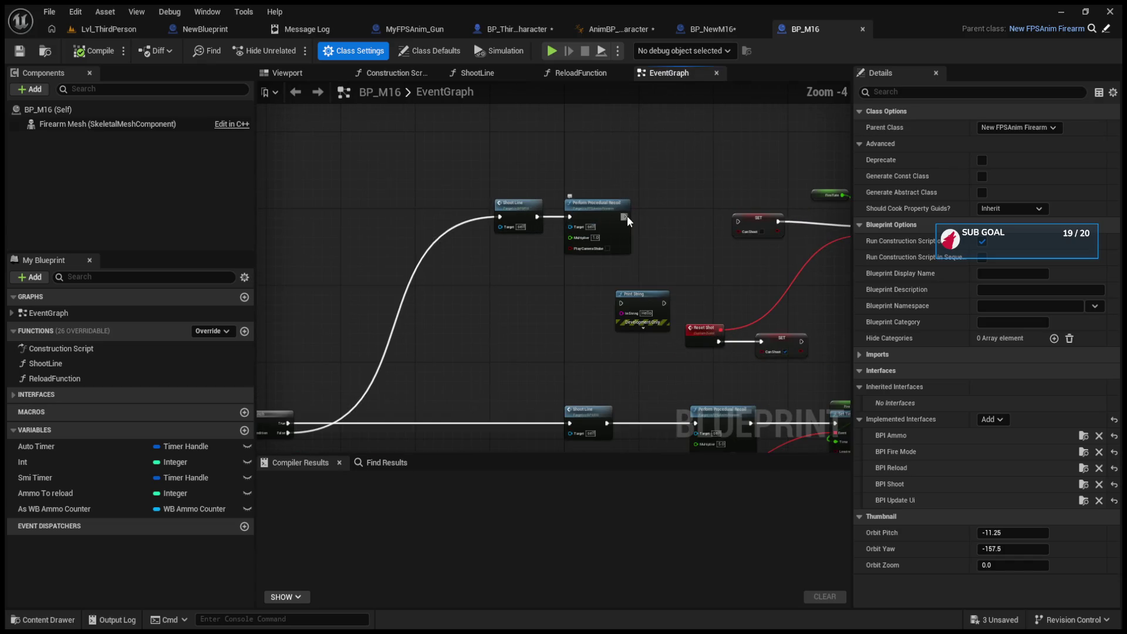
pyautogui.moveTo(737, 227); pyautogui.dragTo(633, 216)
pyautogui.click(108, 28)
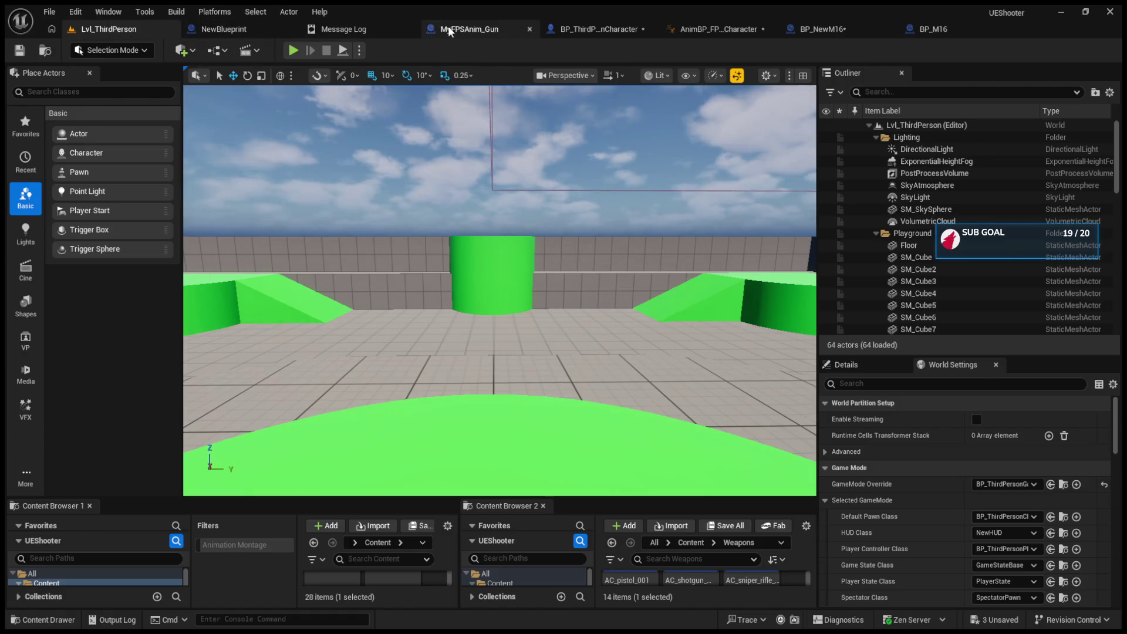
pyautogui.click(448, 26)
pyautogui.click(555, 32)
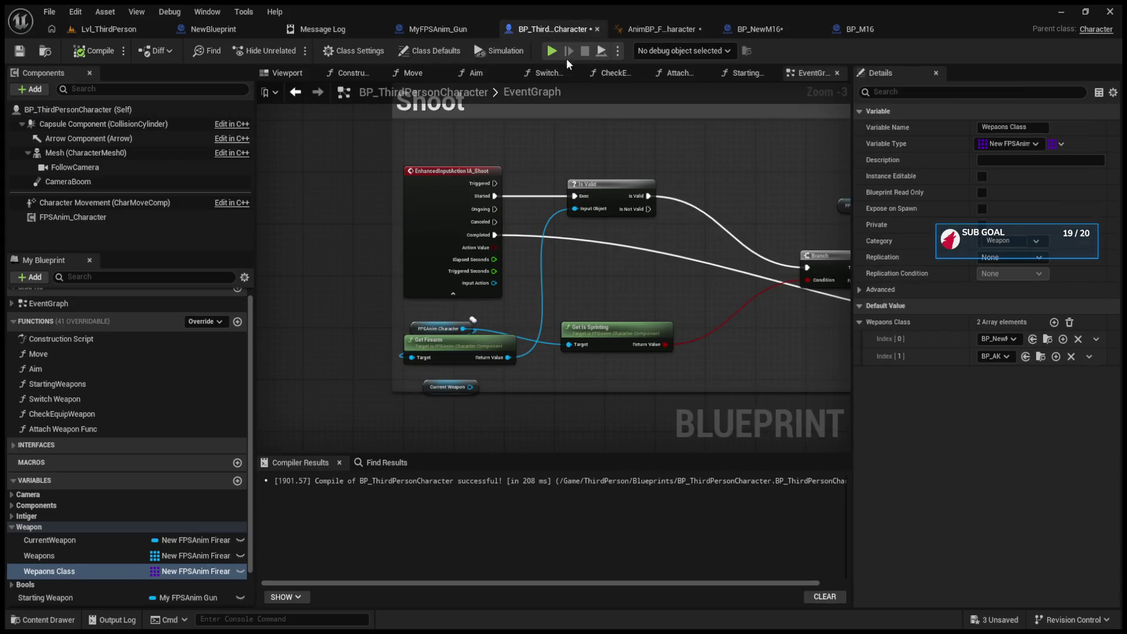
pyautogui.click(780, 30)
# - Rewire exec pins: Branch False to Shoot Line, Shoot Line to Perform Procedural Recoil, then SET
pyautogui.moveTo(705, 221); pyautogui.dragTo(774, 235)
pyautogui.keyDown('alt'); pyautogui.click(609, 224); pyautogui.keyUp('alt')
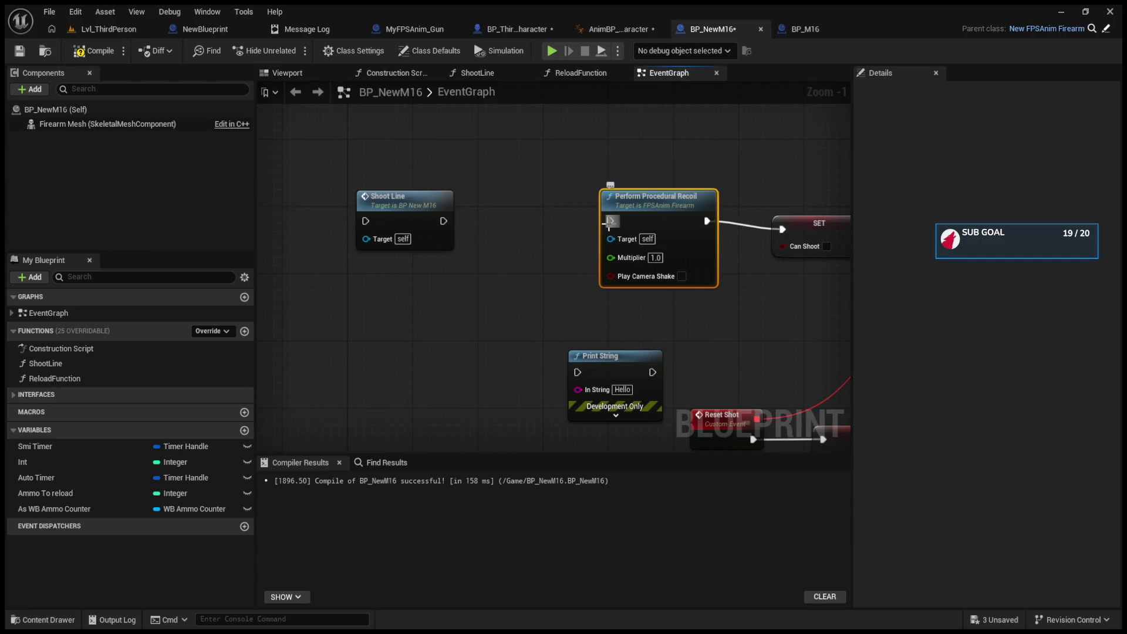
pyautogui.scroll(-3, 652, 203)
pyautogui.moveTo(342, 406)
pyautogui.mouseDown()
pyautogui.moveTo(552, 188)
pyautogui.moveTo(699, 192)
pyautogui.mouseUp()
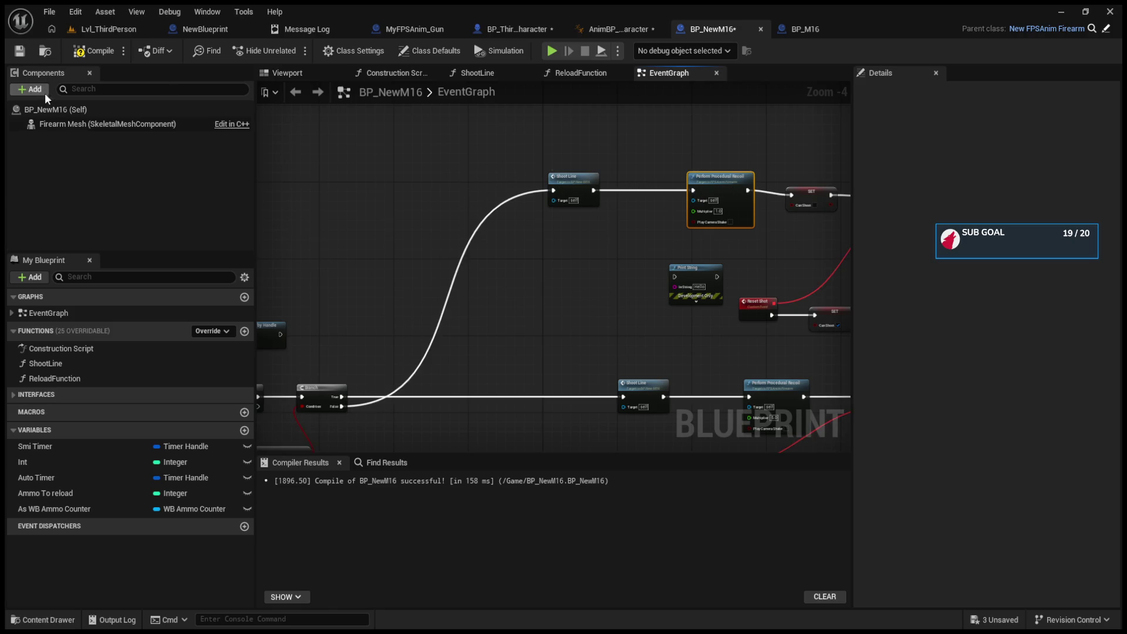
# - Select BP_NewM16 (Self) and review its Class Defaults, including shake and recoil curve values
pyautogui.click(47, 109)
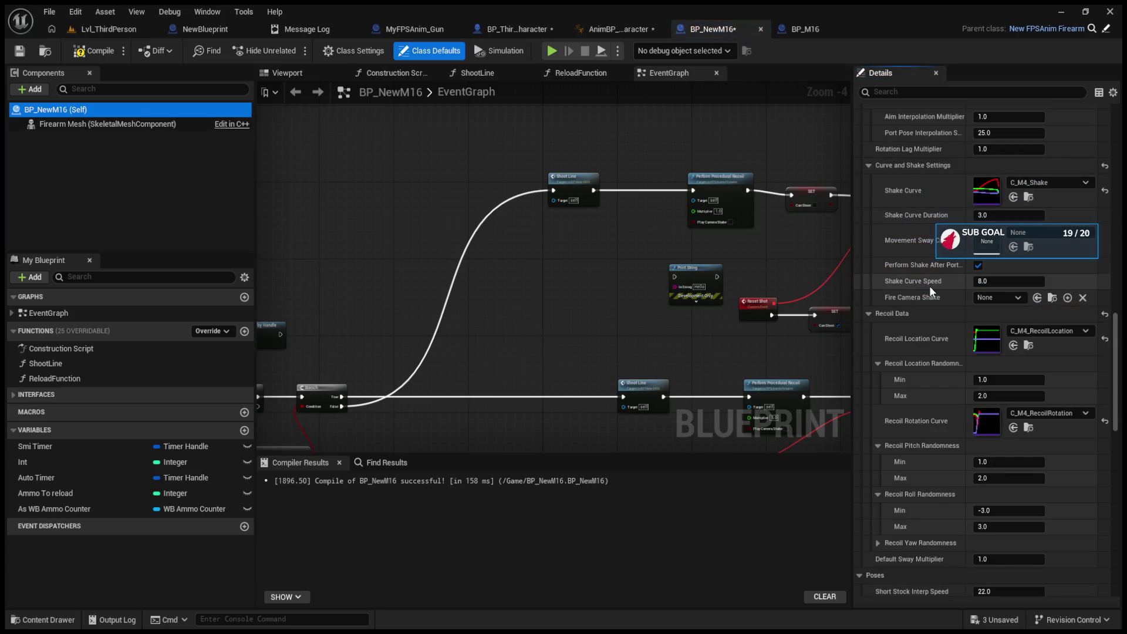
pyautogui.scroll(2, 984, 287)
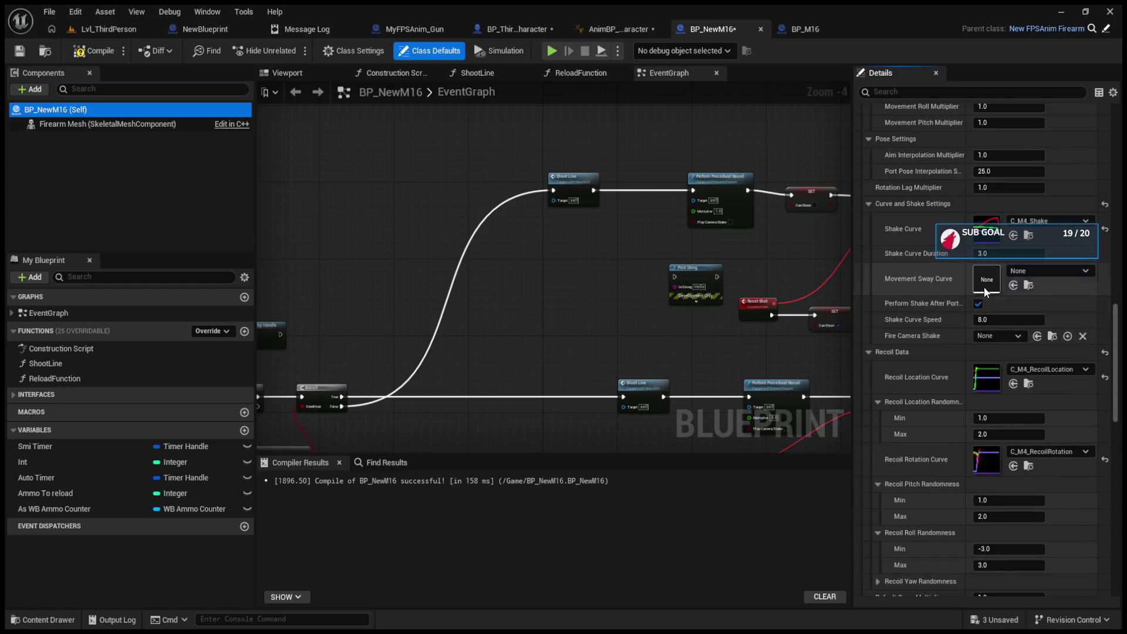
pyautogui.scroll(10, 984, 287)
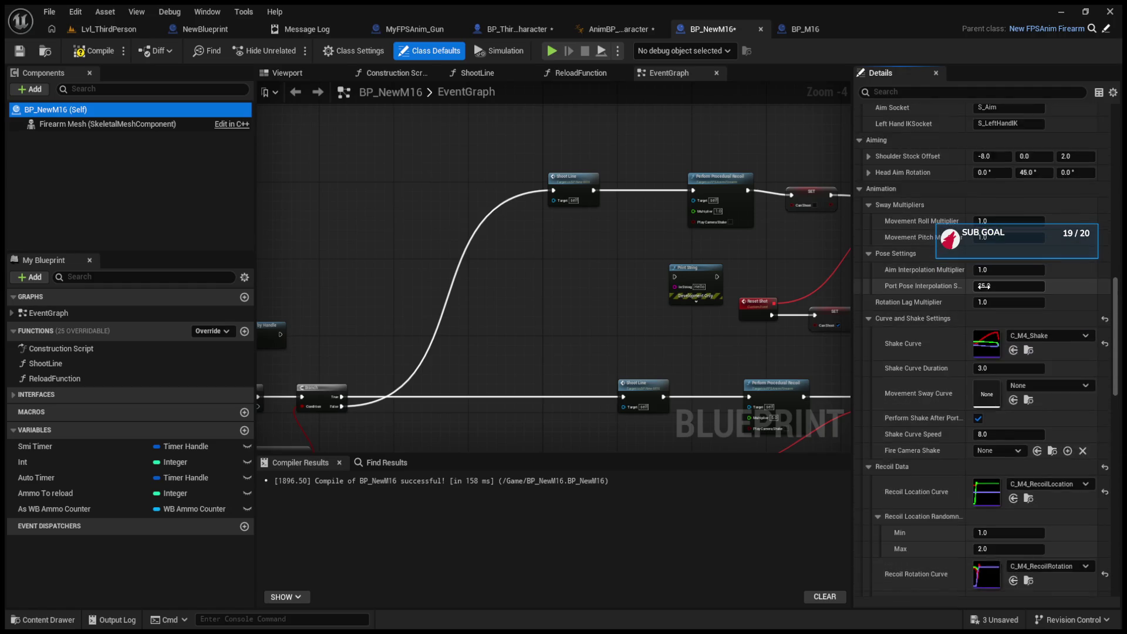
pyautogui.scroll(2, 984, 286)
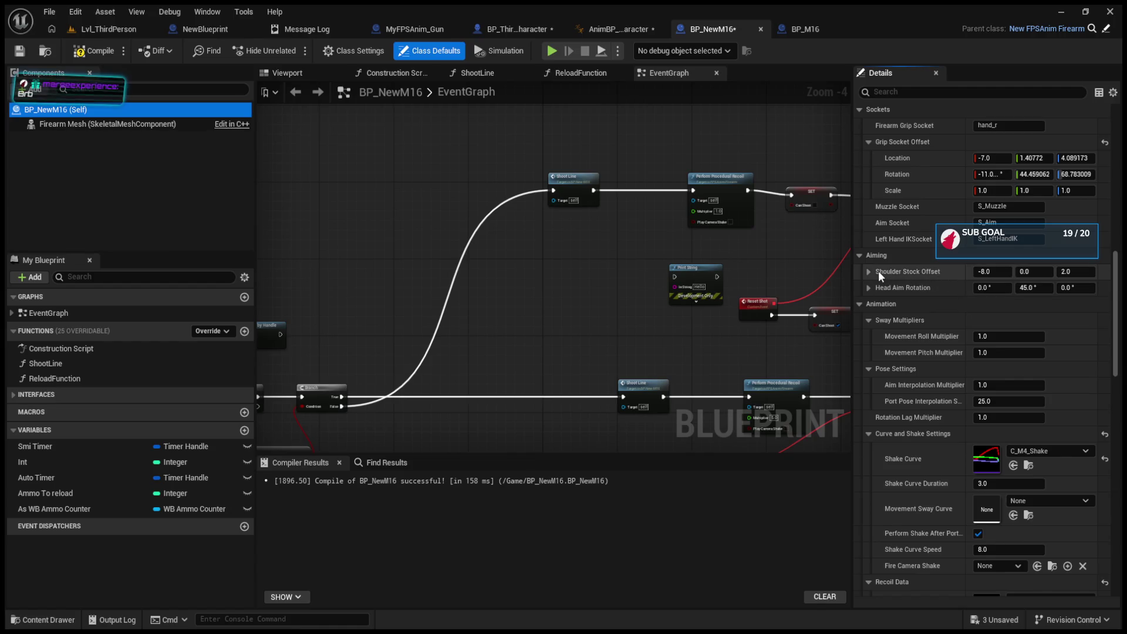
pyautogui.scroll(3, 879, 270)
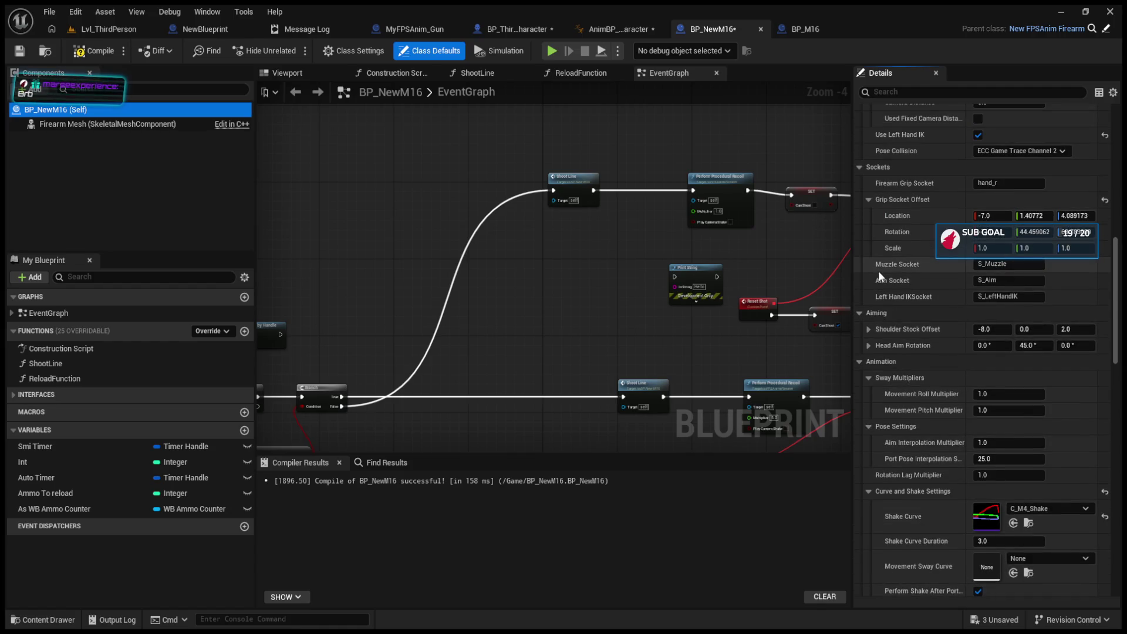
pyautogui.scroll(5, 878, 270)
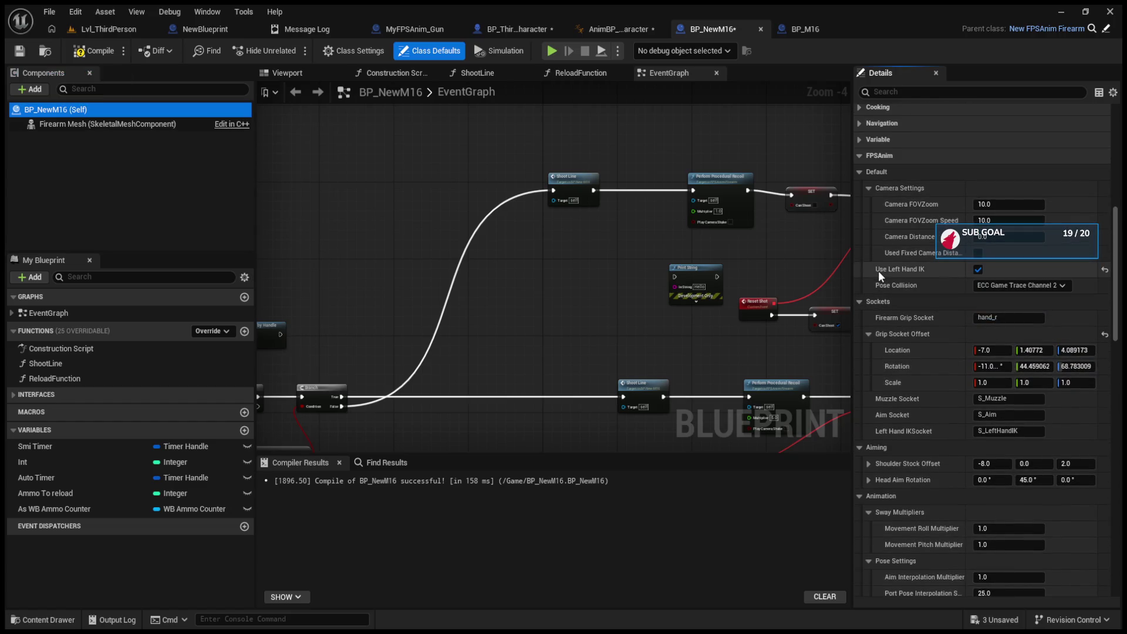
pyautogui.scroll(-5, 878, 270)
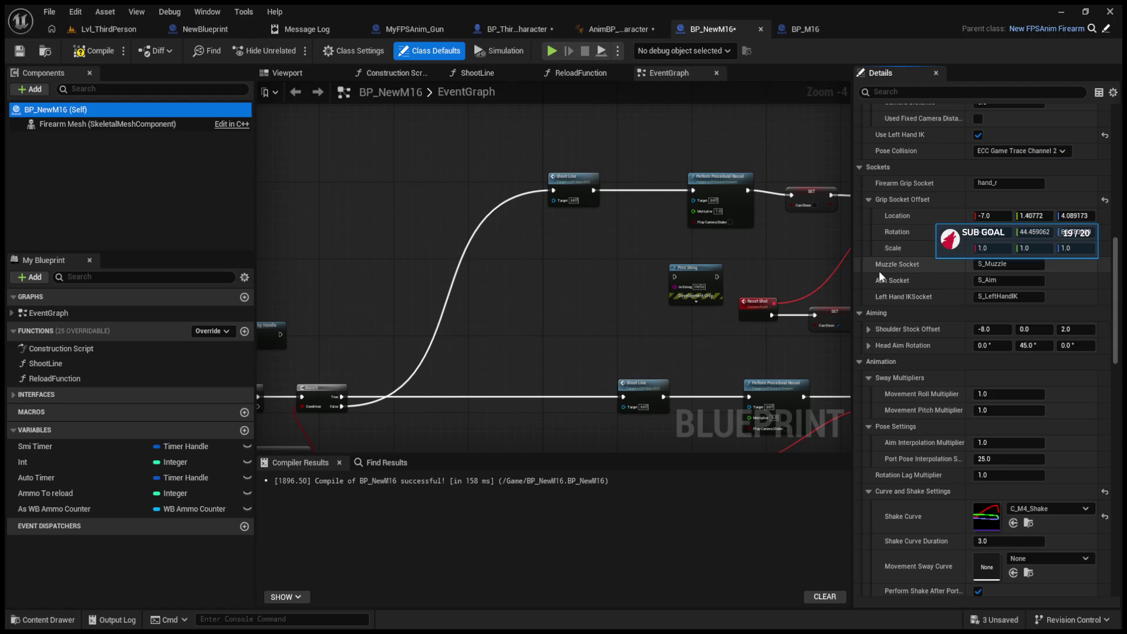
pyautogui.scroll(-5, 879, 270)
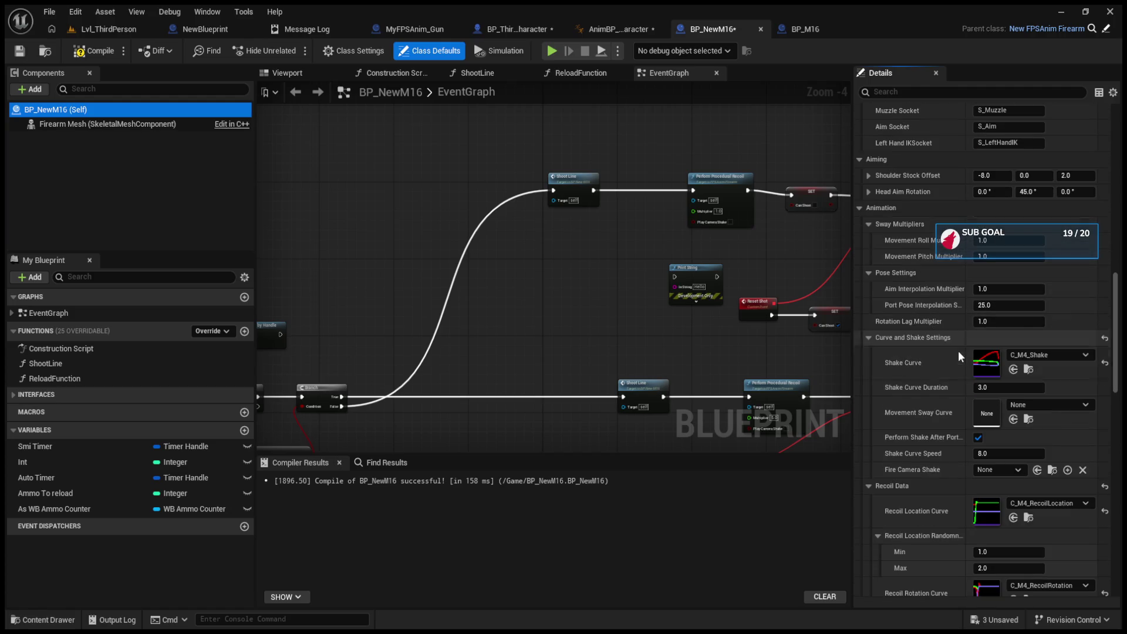
pyautogui.scroll(-1, 958, 351)
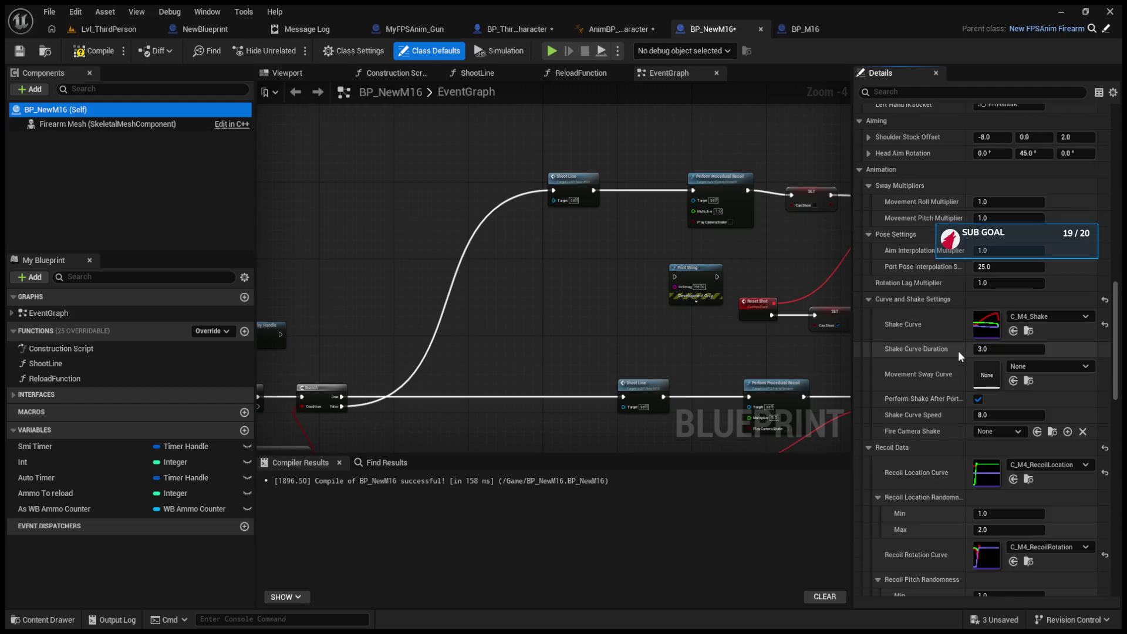
pyautogui.scroll(-5, 906, 419)
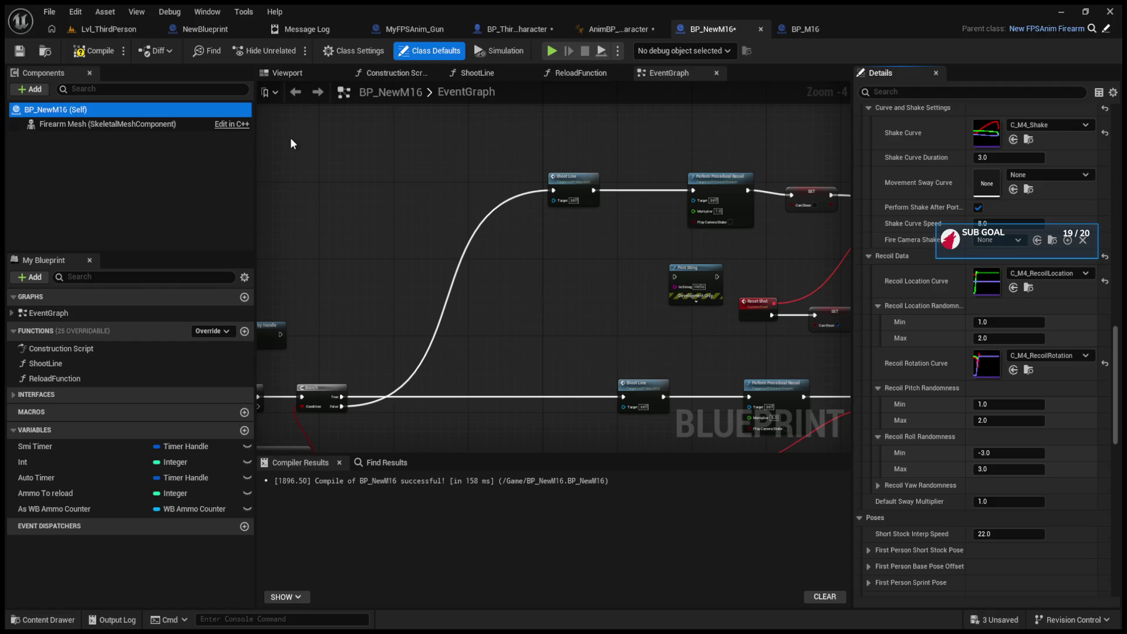
pyautogui.click(106, 29)
# - Play-test the level, firing the M16 and toggling fire mode between Automatic and Semi Auto
pyautogui.click(294, 50)
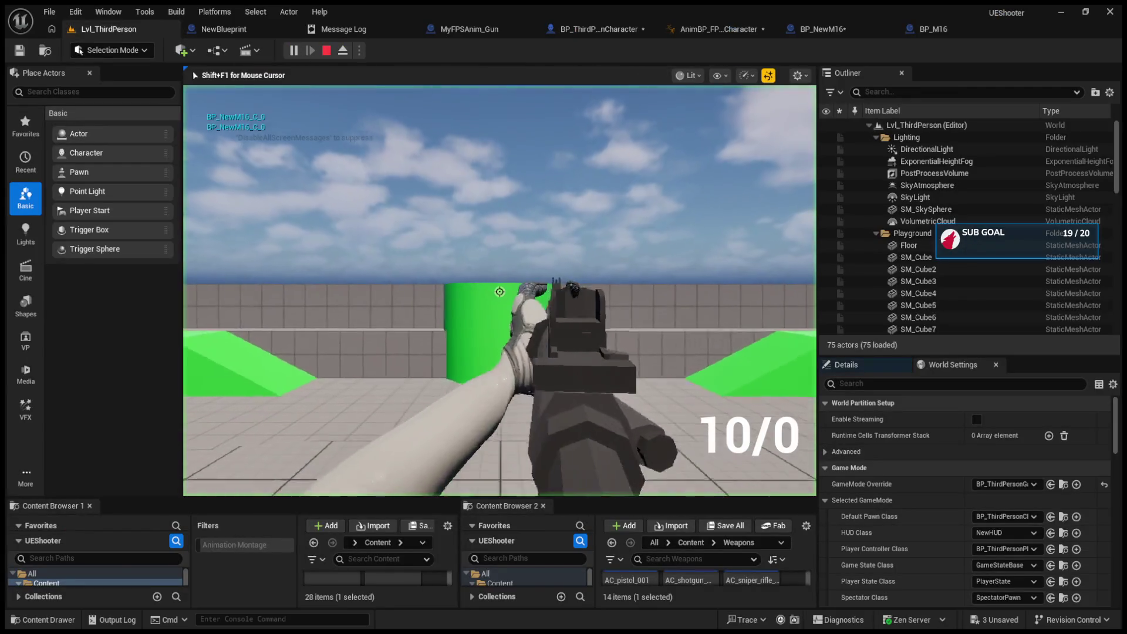
pyautogui.click(499, 290)
pyautogui.press('b')
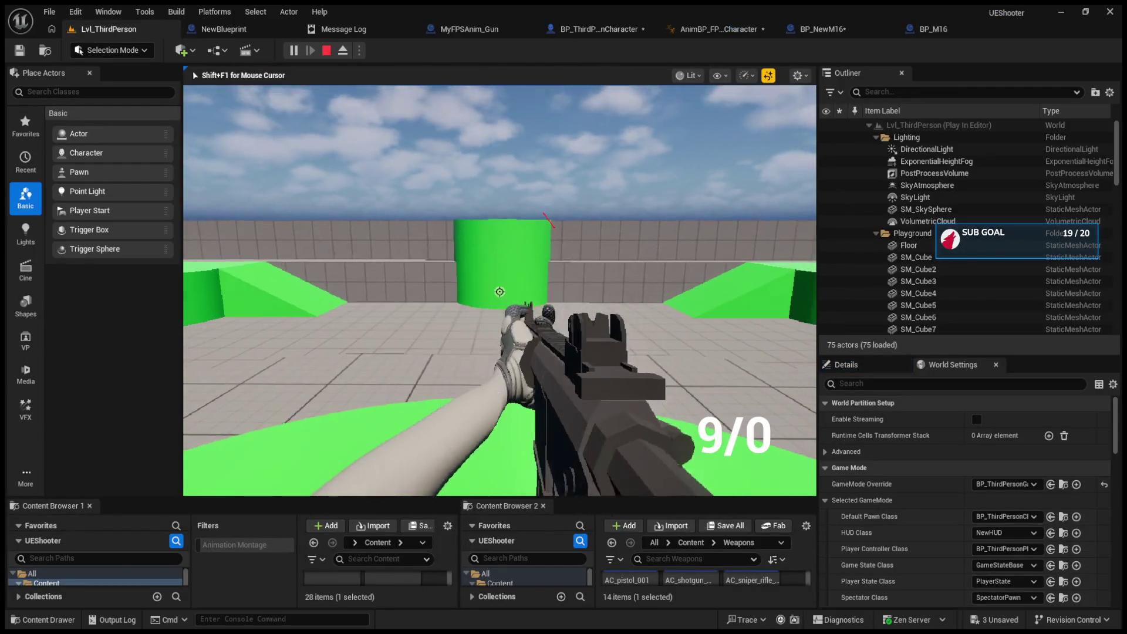
pyautogui.press('b')
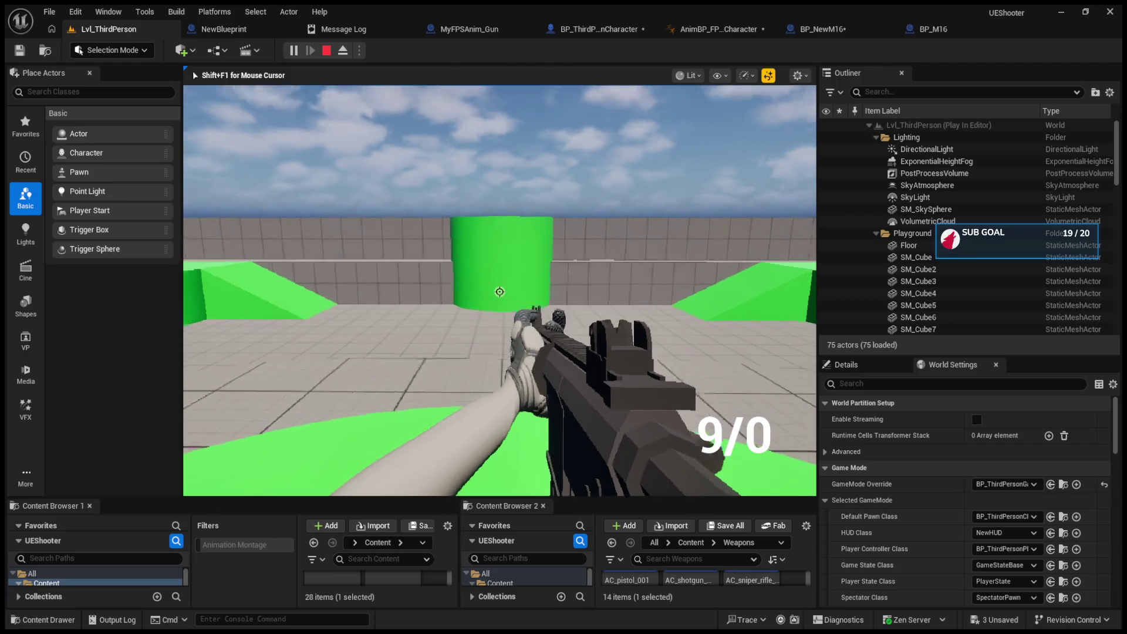
pyautogui.press('Escape')
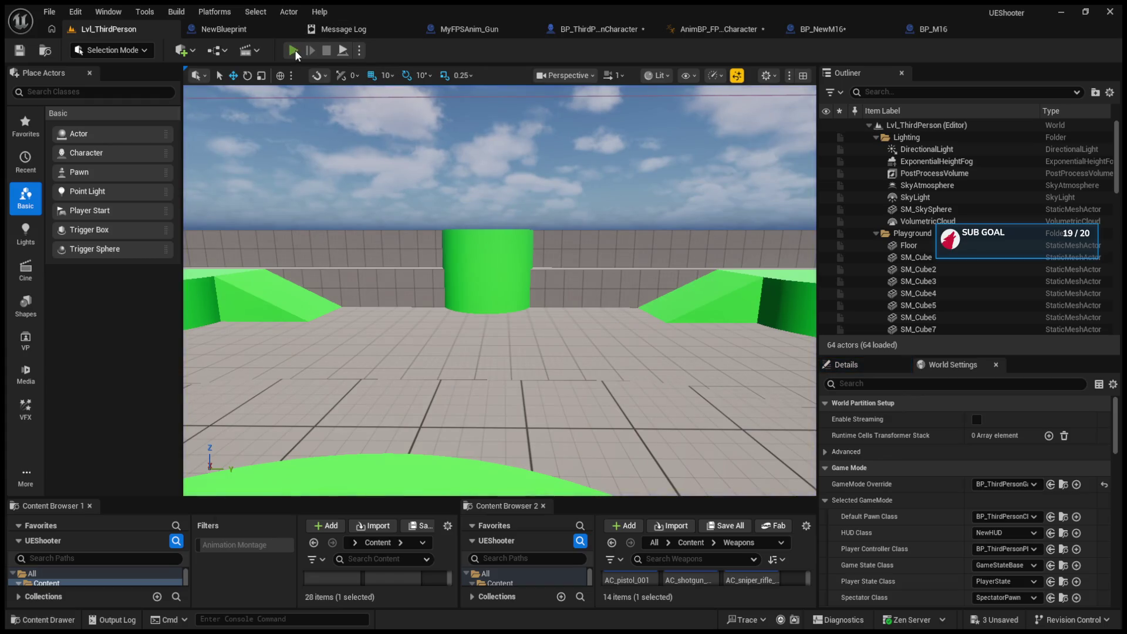
# - Run a second brief play test, stop it, and return to BP_NewM16's event graph
pyautogui.click(293, 51)
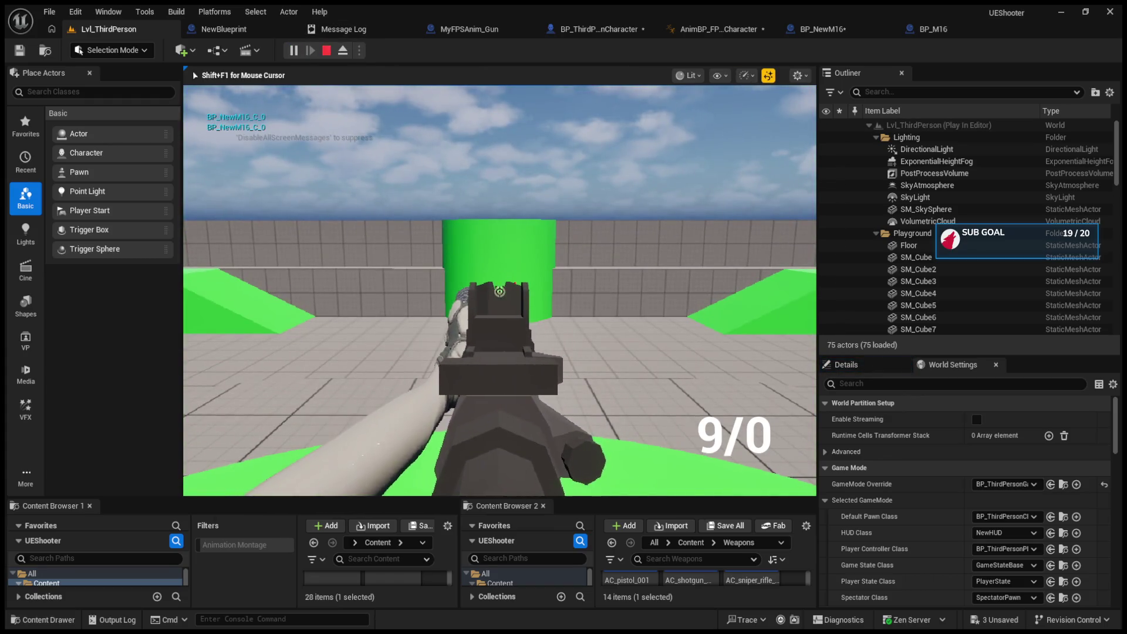
pyautogui.press('Escape')
pyautogui.click(808, 25)
pyautogui.scroll(2, 551, 213)
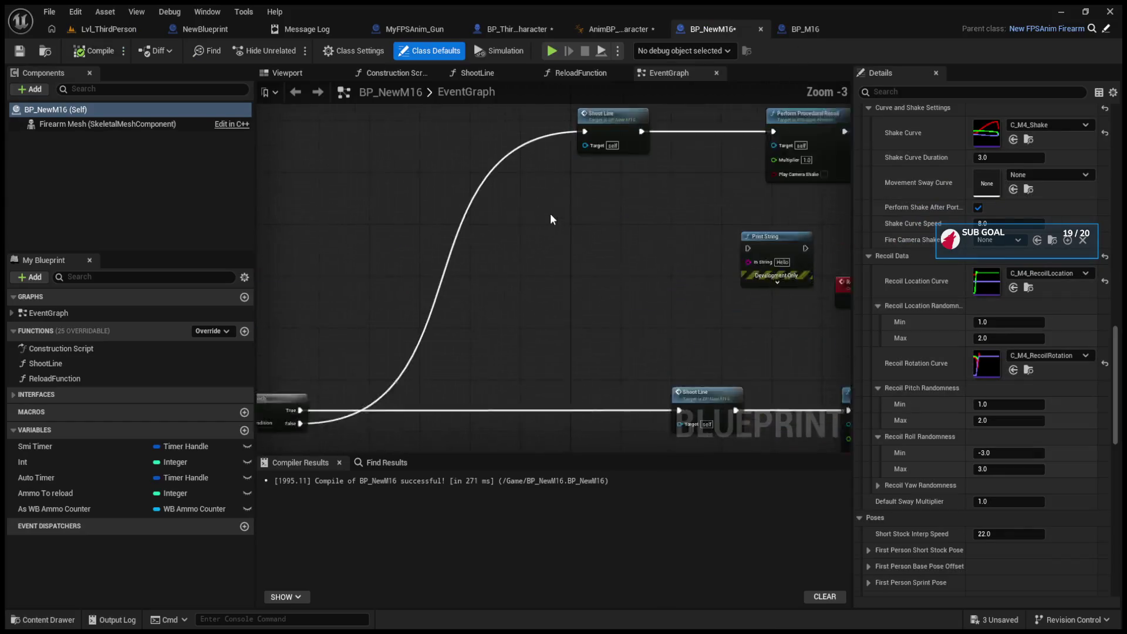
# - Inspect the SET Can Shoot and Perform Procedural Recoil nodes in BP_NewM16's graph
pyautogui.scroll(-1, 355, 246)
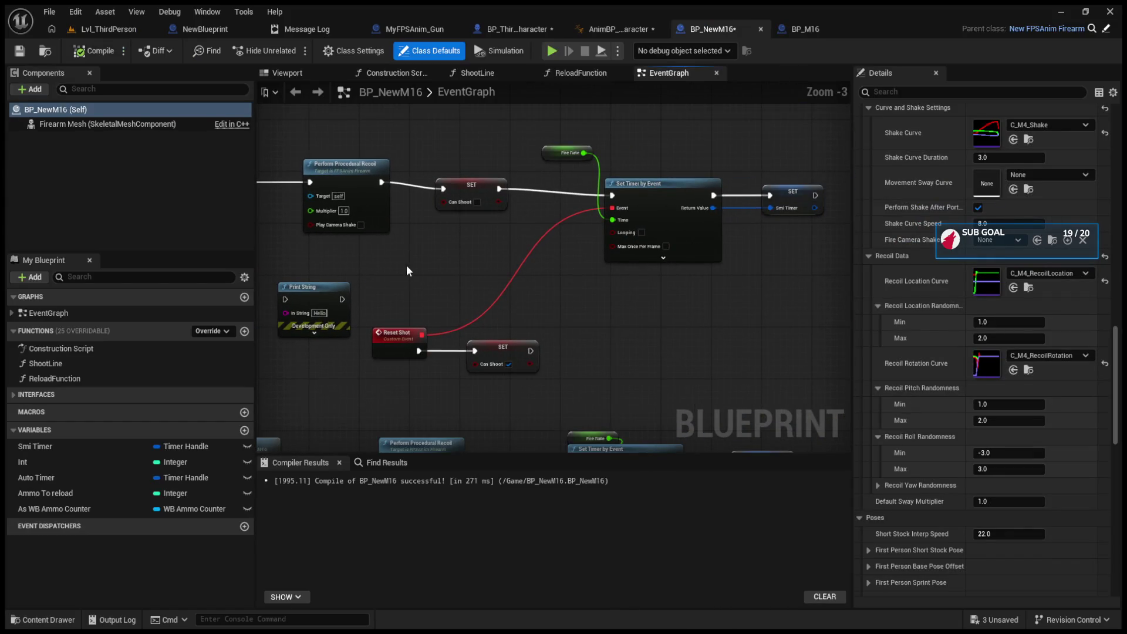
pyautogui.click(499, 349)
pyautogui.scroll(-4, 516, 329)
pyautogui.scroll(4, 452, 346)
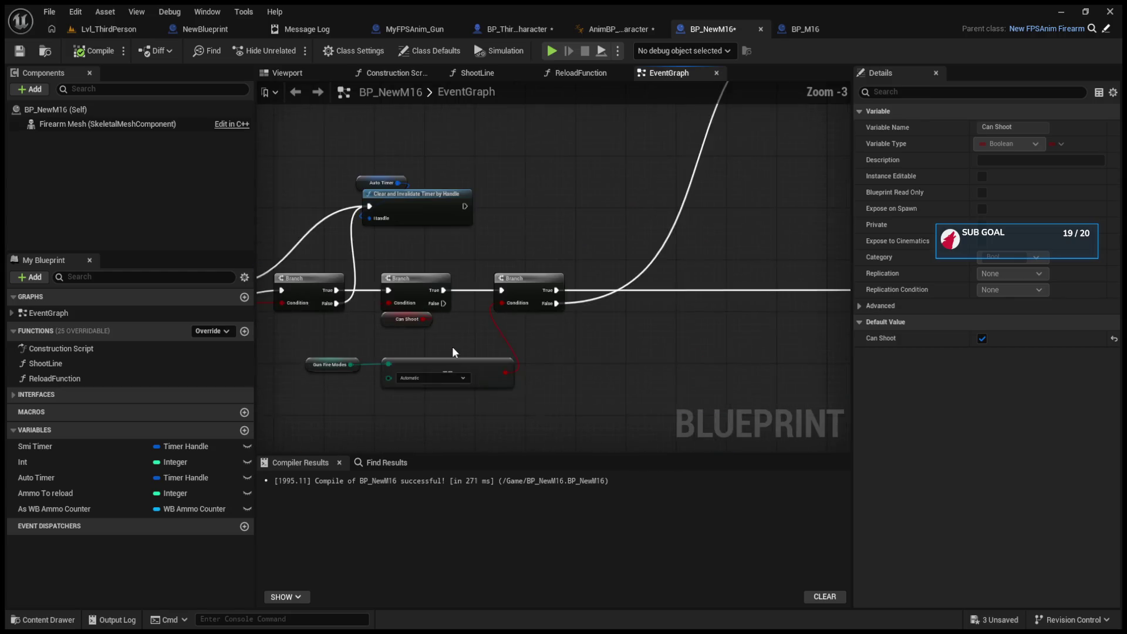
pyautogui.moveTo(596, 325); pyautogui.dragTo(827, 338)
pyautogui.click(466, 199)
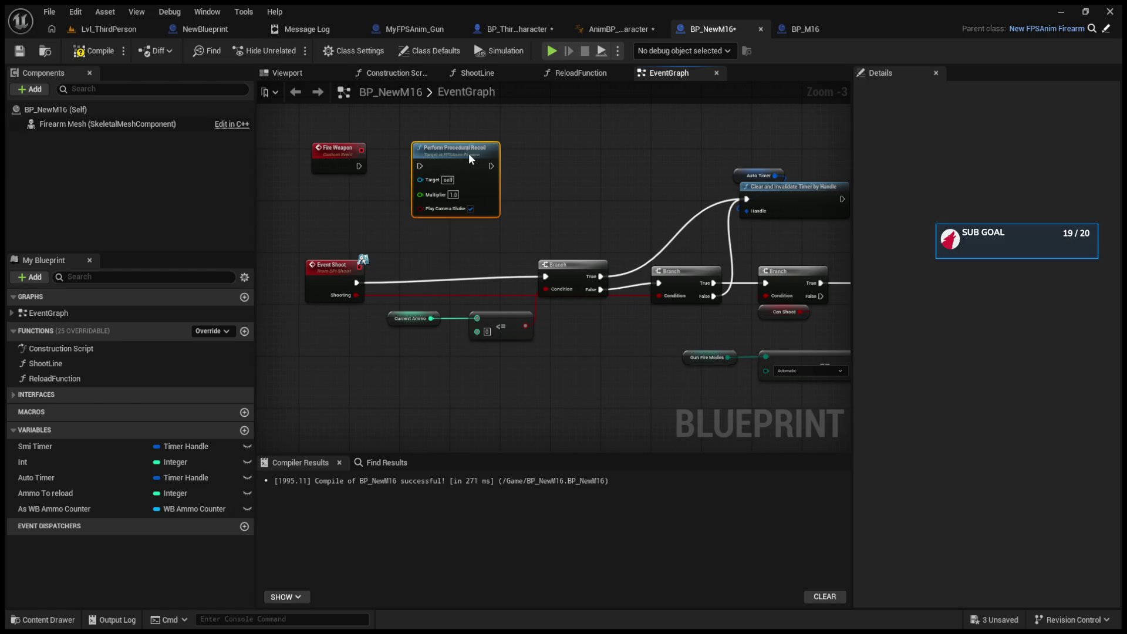
pyautogui.click(484, 30)
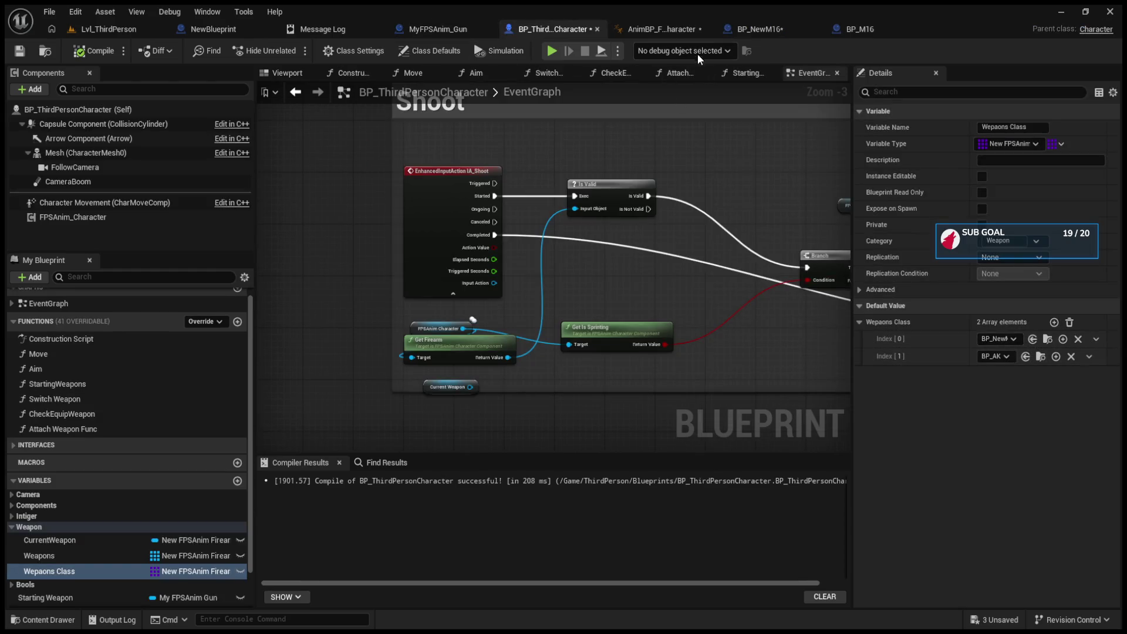
pyautogui.click(734, 30)
# - Put a breakpoint on Event Shoot, fire during a play test, and step through the shot
pyautogui.click(340, 271)
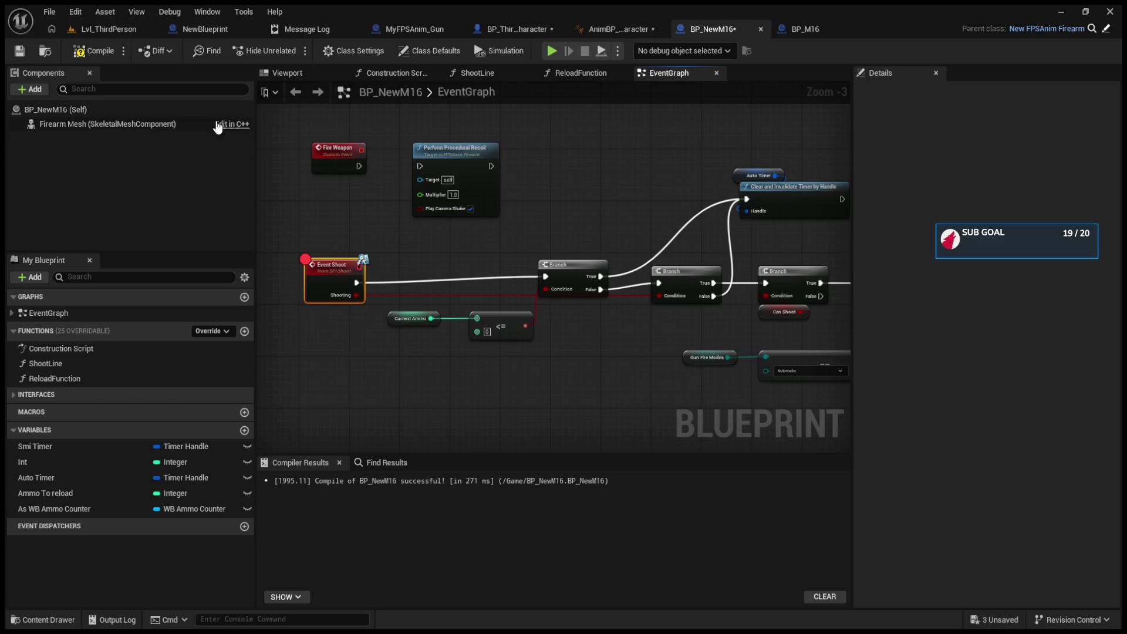
pyautogui.click(109, 29)
pyautogui.click(294, 51)
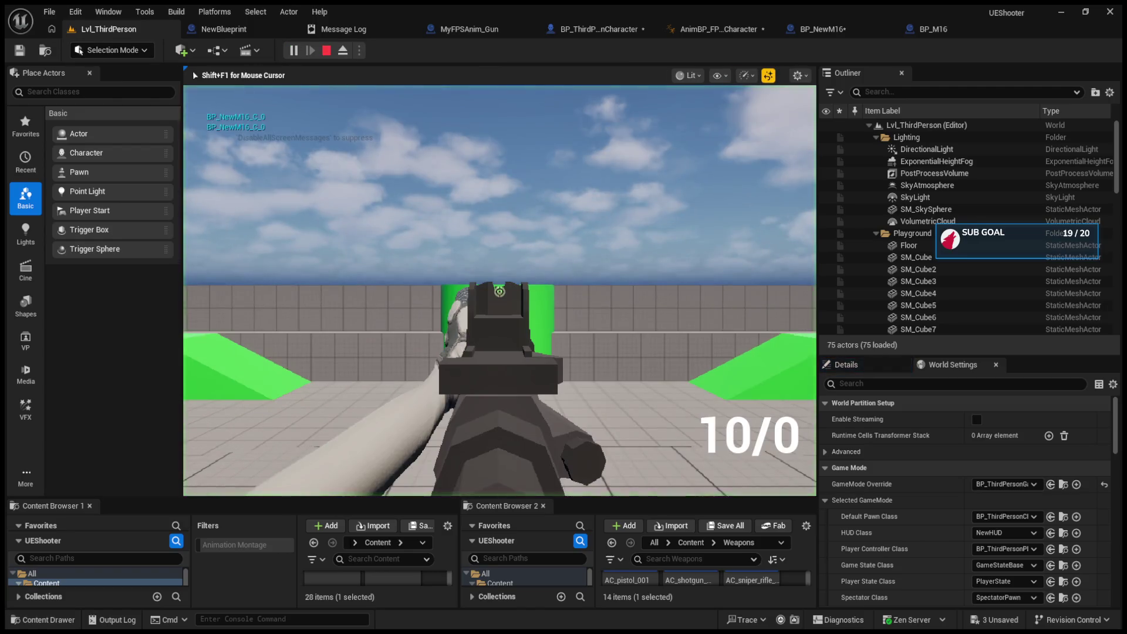
pyautogui.click(500, 290)
pyautogui.click(614, 51)
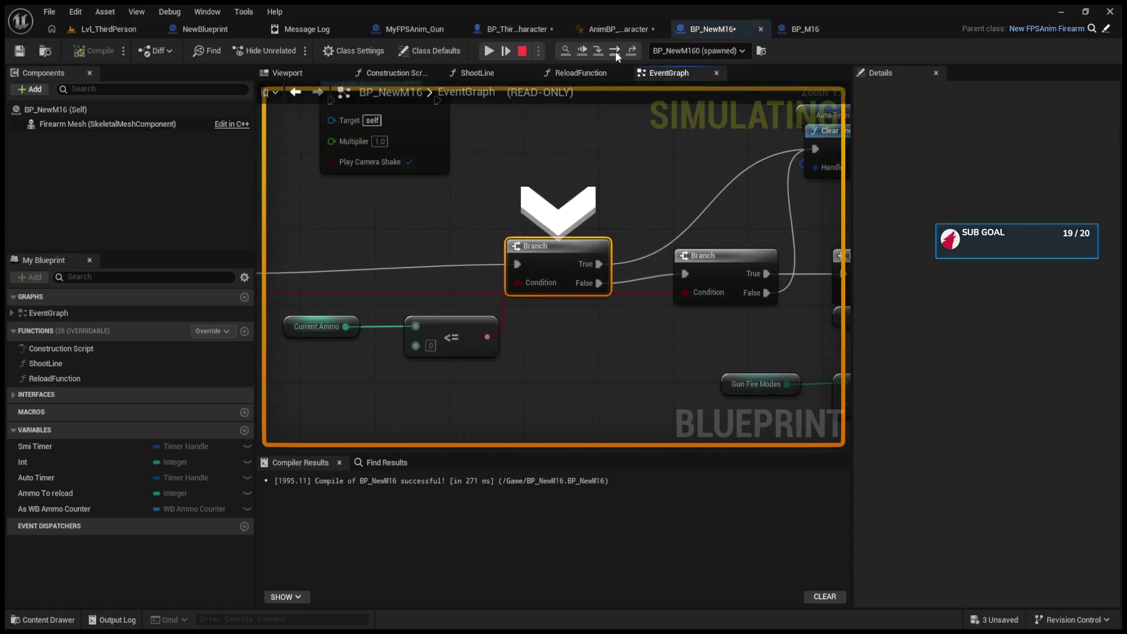
pyautogui.click(615, 51)
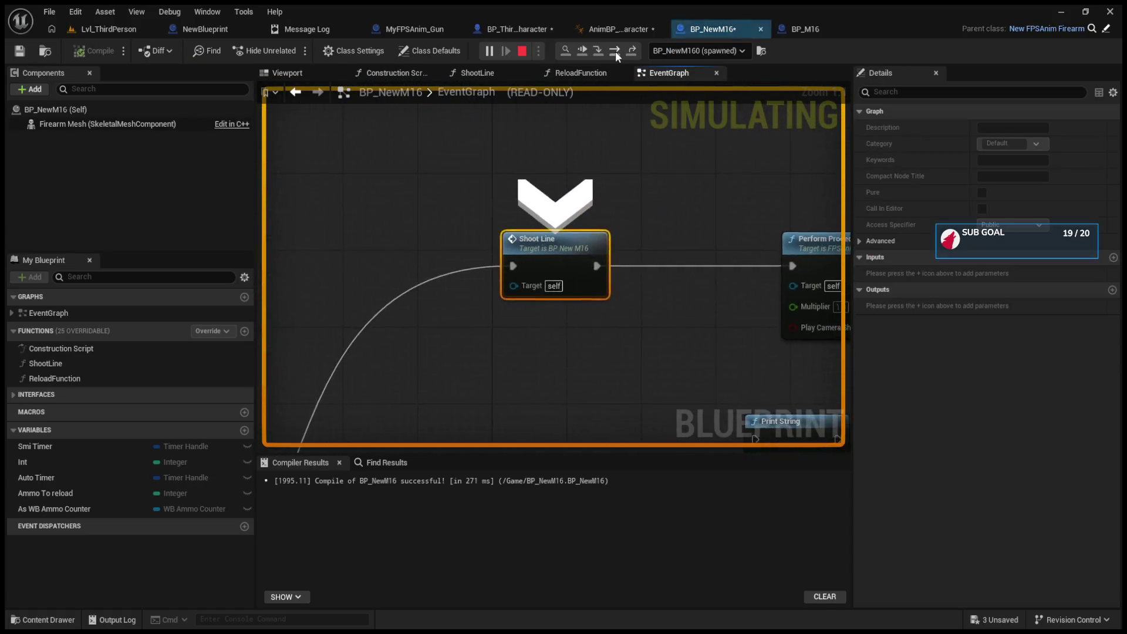
pyautogui.click(616, 51)
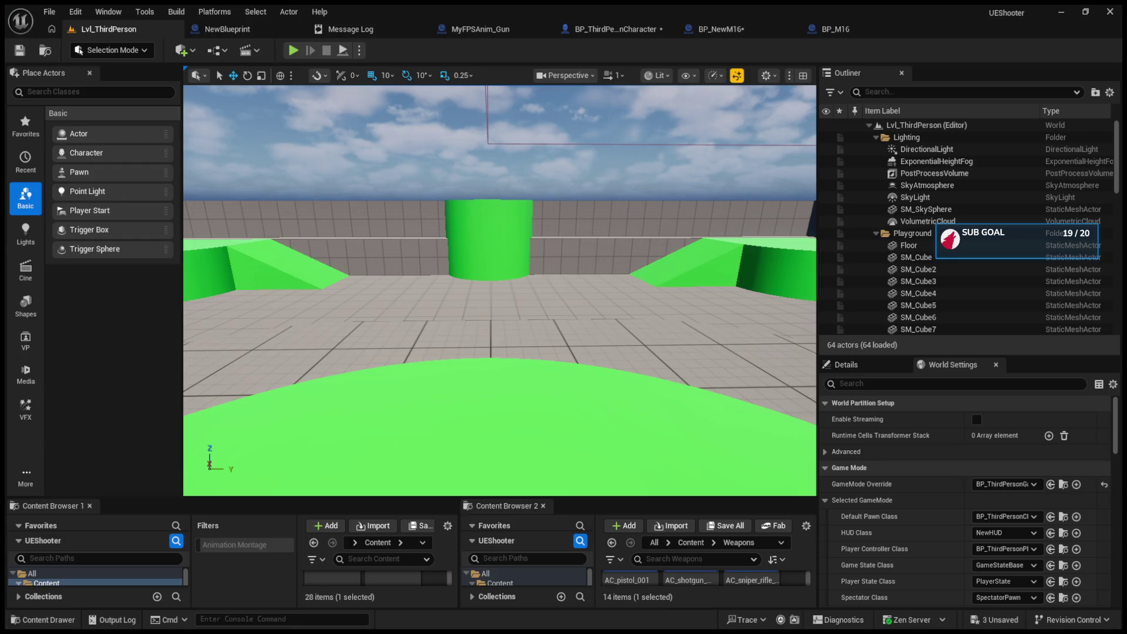
# - Connect BP_M16's Perform Procedural Recoil output to the SET Can Shoot node and compile
pyautogui.moveTo(710, 420)
pyautogui.mouseDown()
pyautogui.moveTo(698, 376)
pyautogui.moveTo(692, 388)
pyautogui.moveTo(689, 378)
pyautogui.mouseUp()
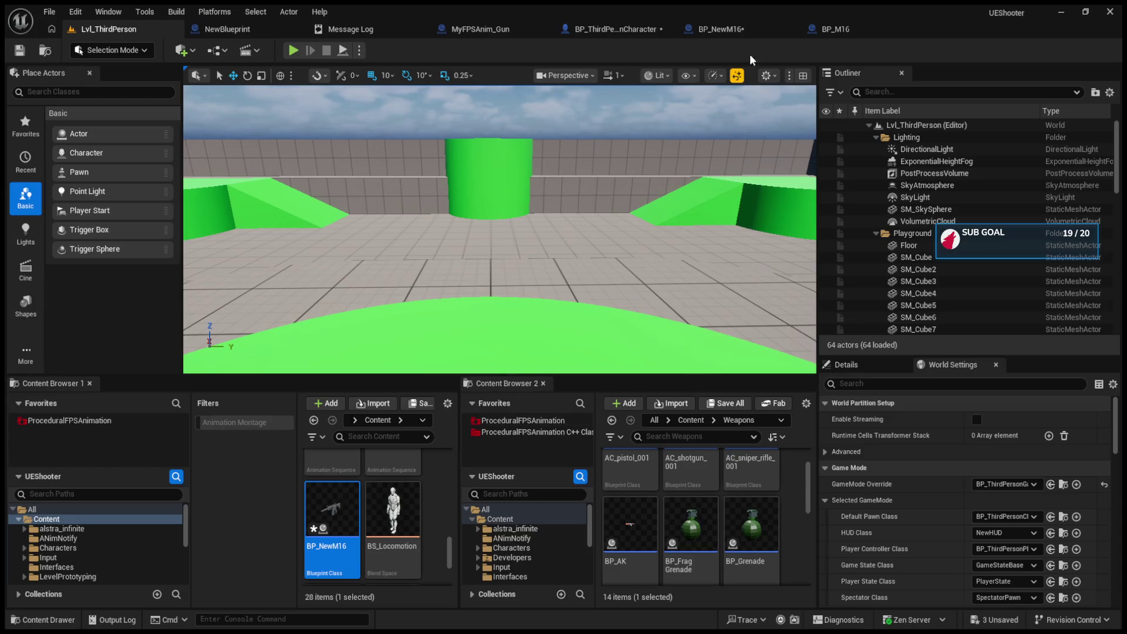
pyautogui.click(836, 29)
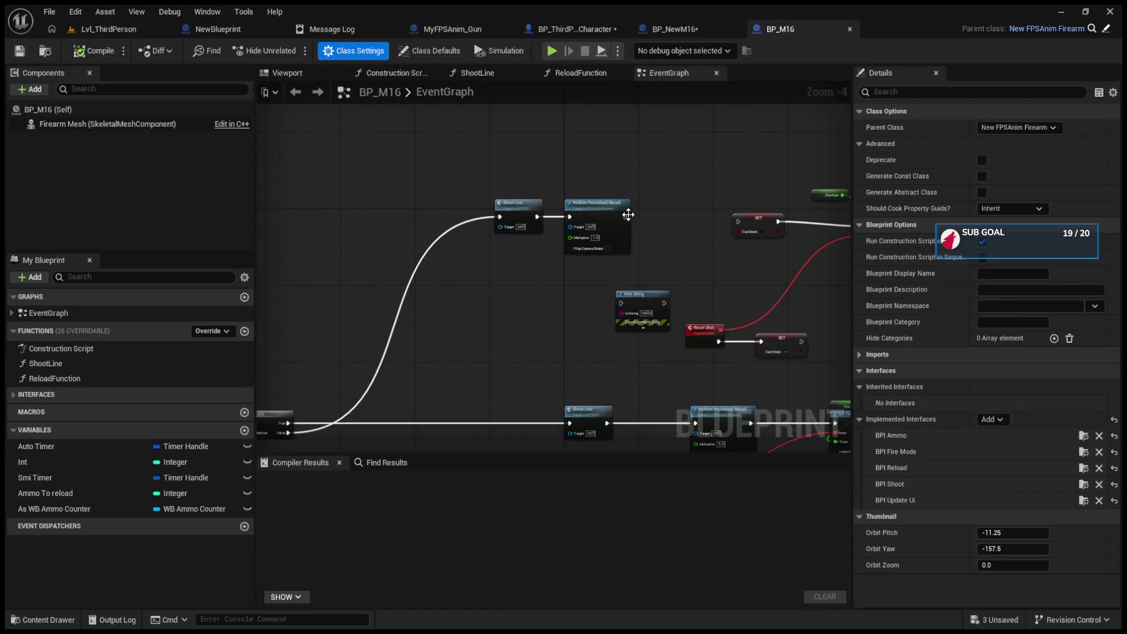
pyautogui.moveTo(623, 218); pyautogui.dragTo(739, 221)
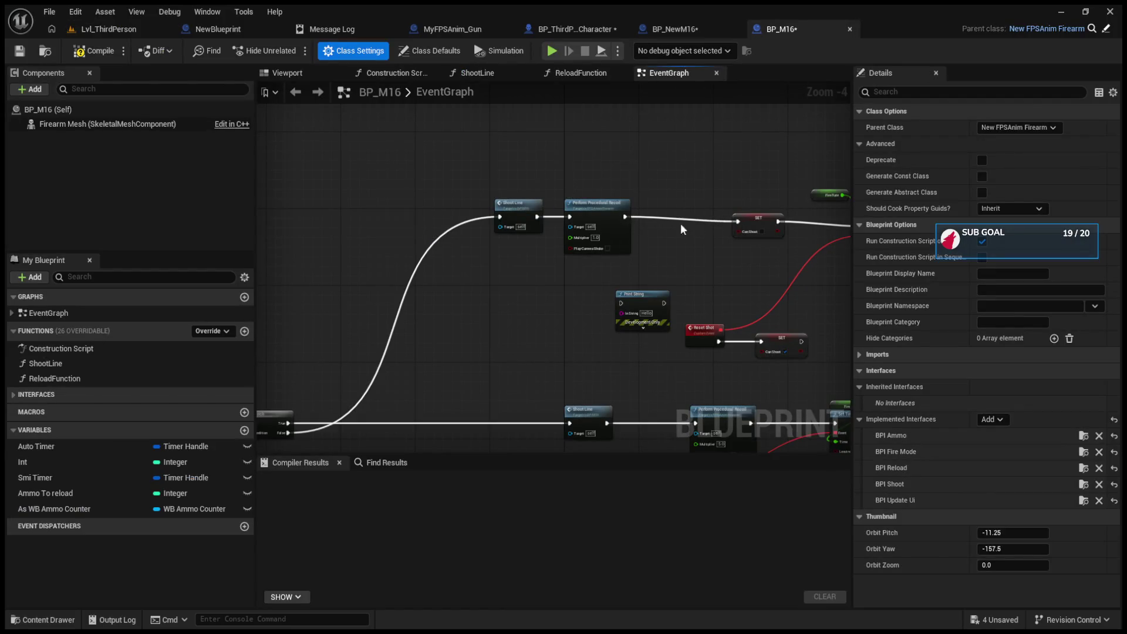
pyautogui.click(89, 55)
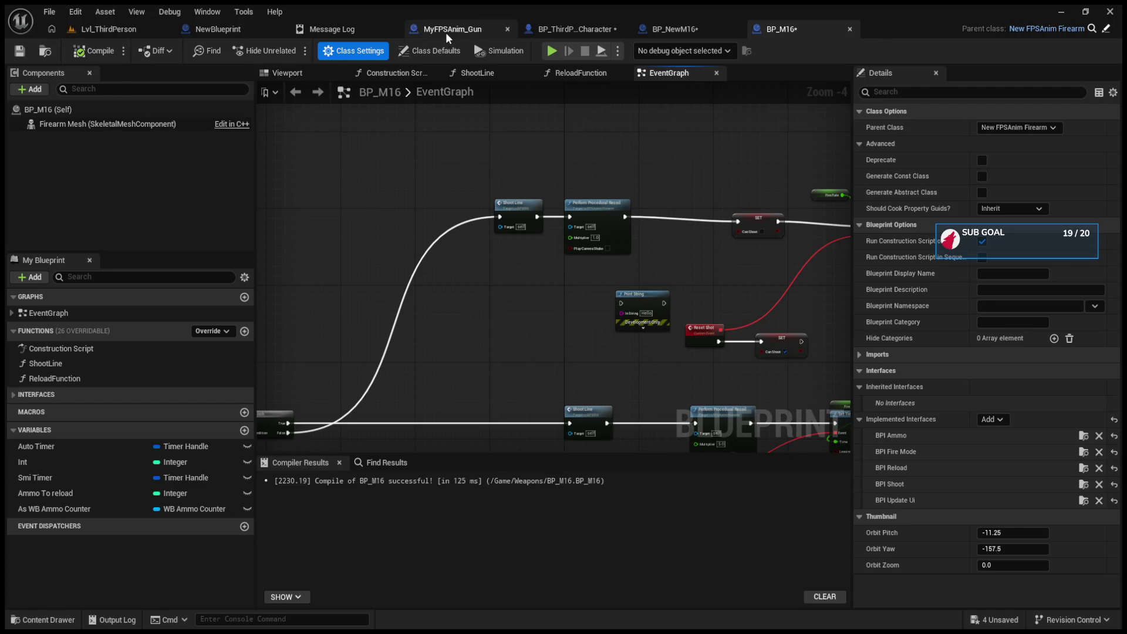
pyautogui.click(244, 36)
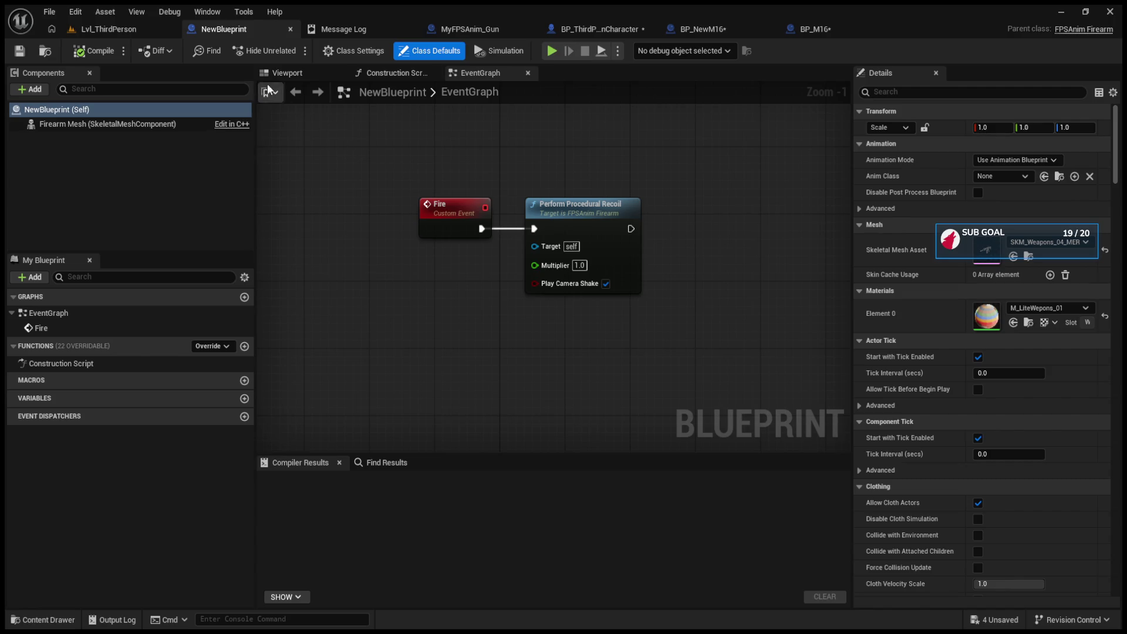
# - Close the NewBlueprint editor and the second Content Browser
pyautogui.click(291, 30)
pyautogui.click(353, 30)
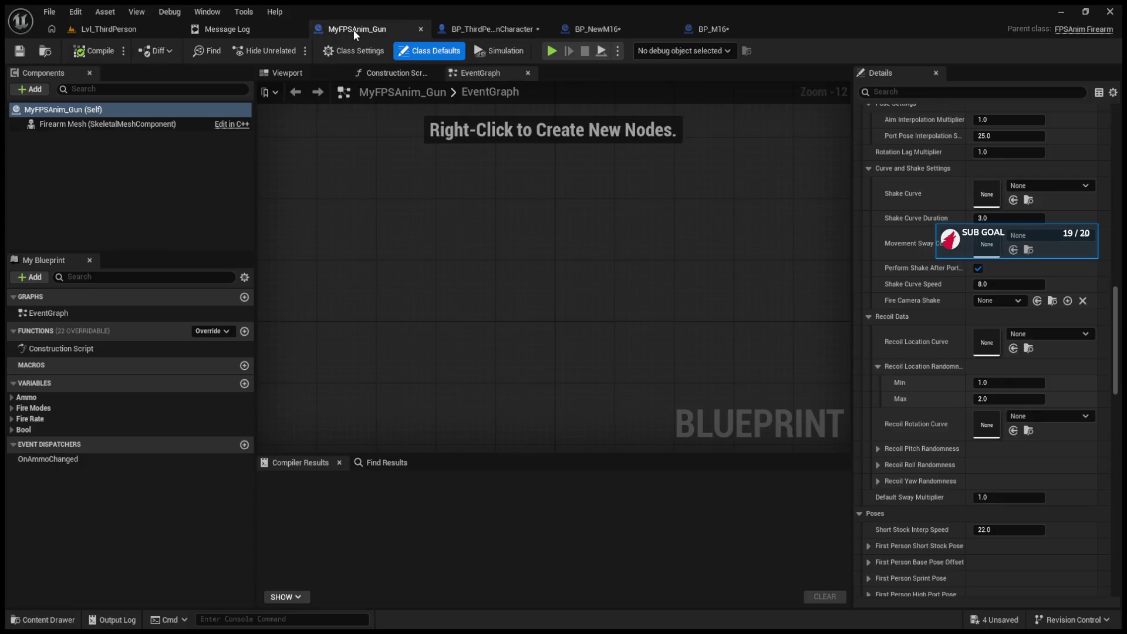
pyautogui.click(156, 29)
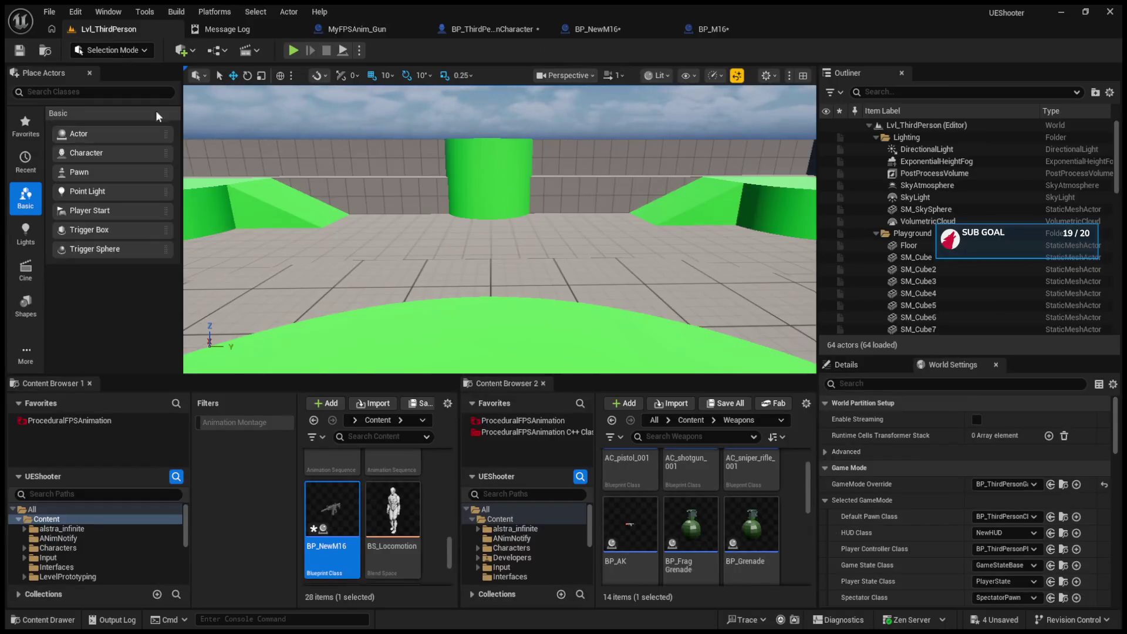
pyautogui.moveTo(479, 377); pyautogui.dragTo(540, 235)
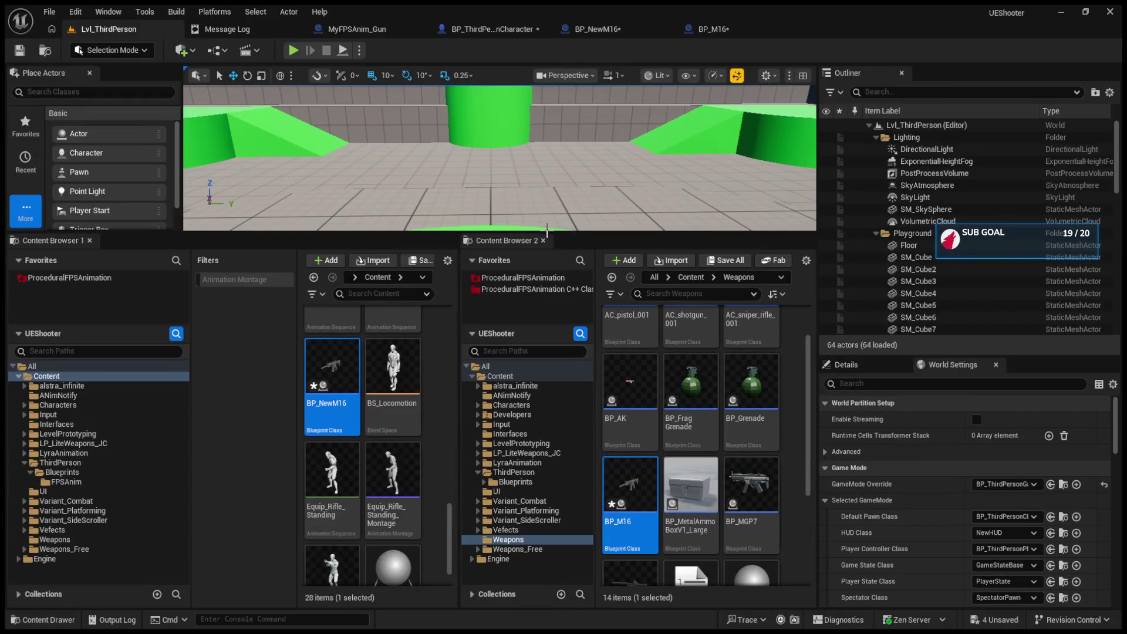
pyautogui.click(542, 242)
pyautogui.click(707, 568)
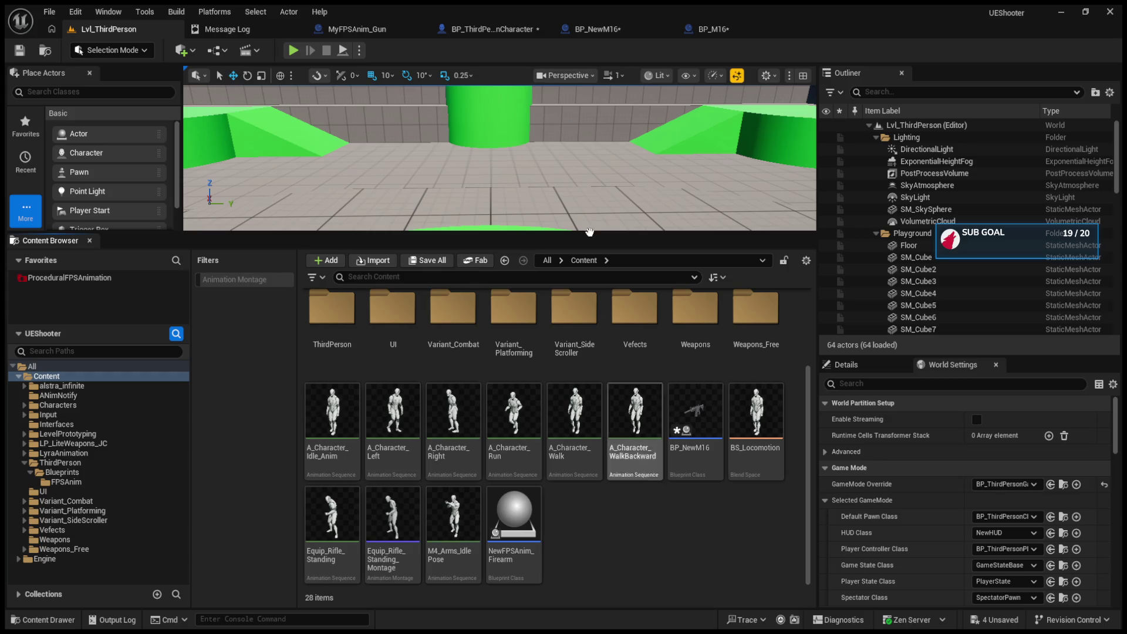
# - Check BP_ThirdPersonCharacter's CurrentWeapon variable and open MyFPSAnim_Gun from the Weapons folder
pyautogui.click(505, 29)
pyautogui.scroll(-7, 538, 233)
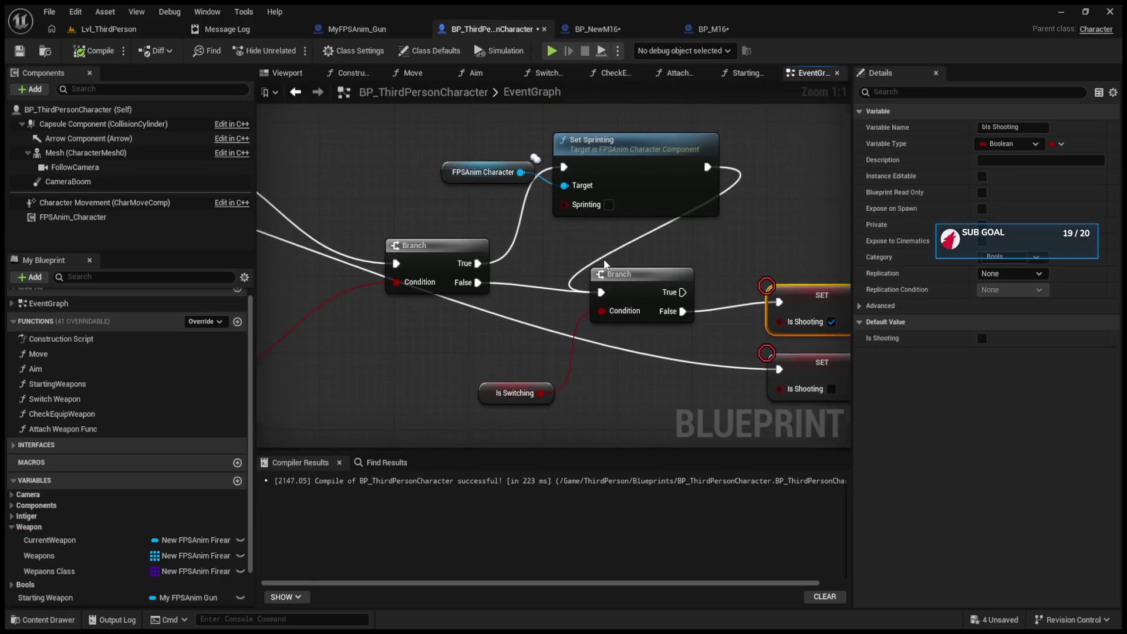
pyautogui.click(114, 543)
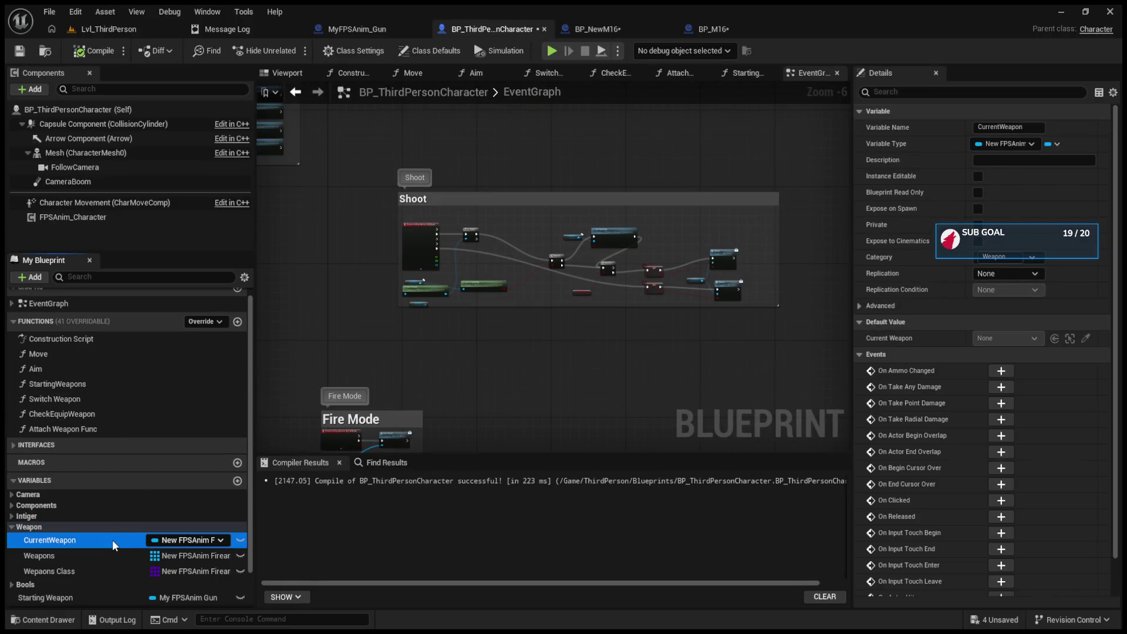
pyautogui.click(102, 32)
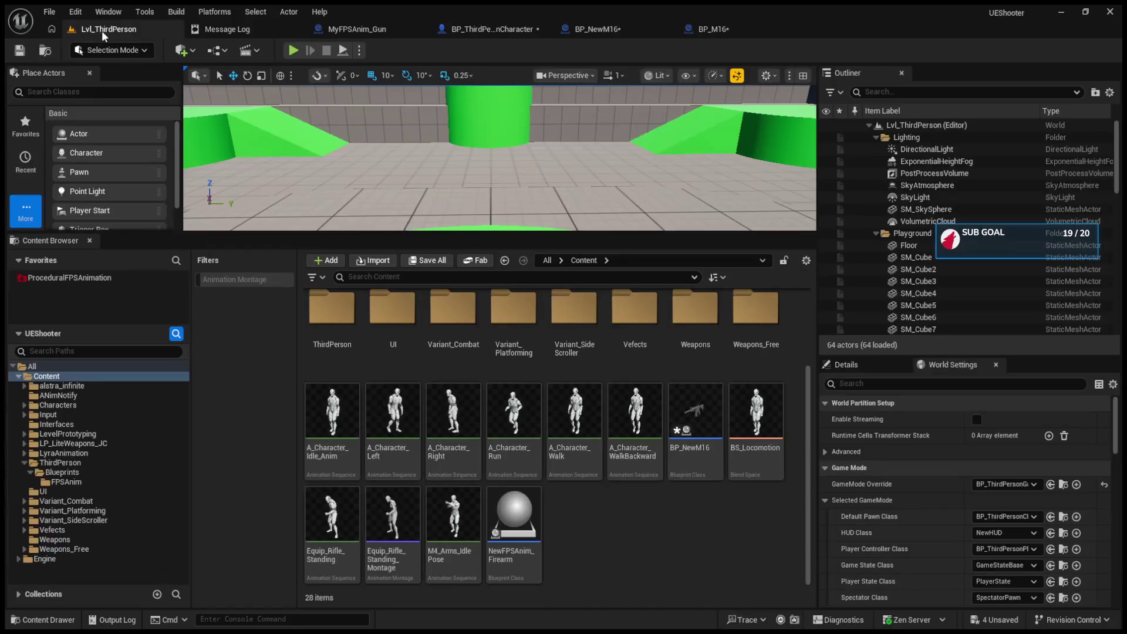
pyautogui.click(76, 541)
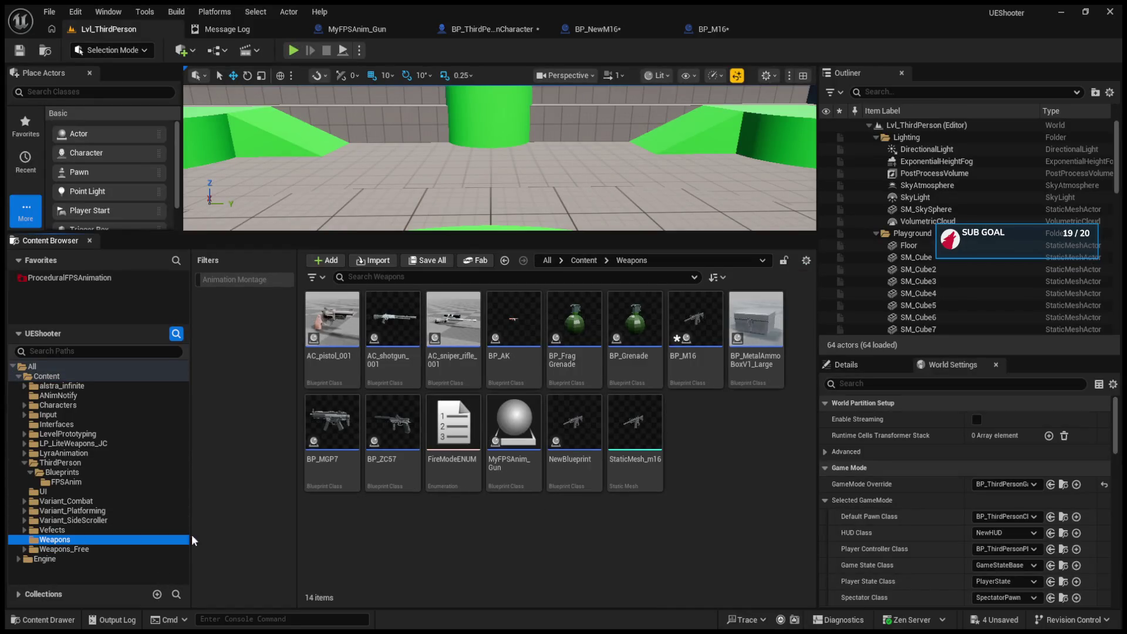
pyautogui.doubleClick(522, 458)
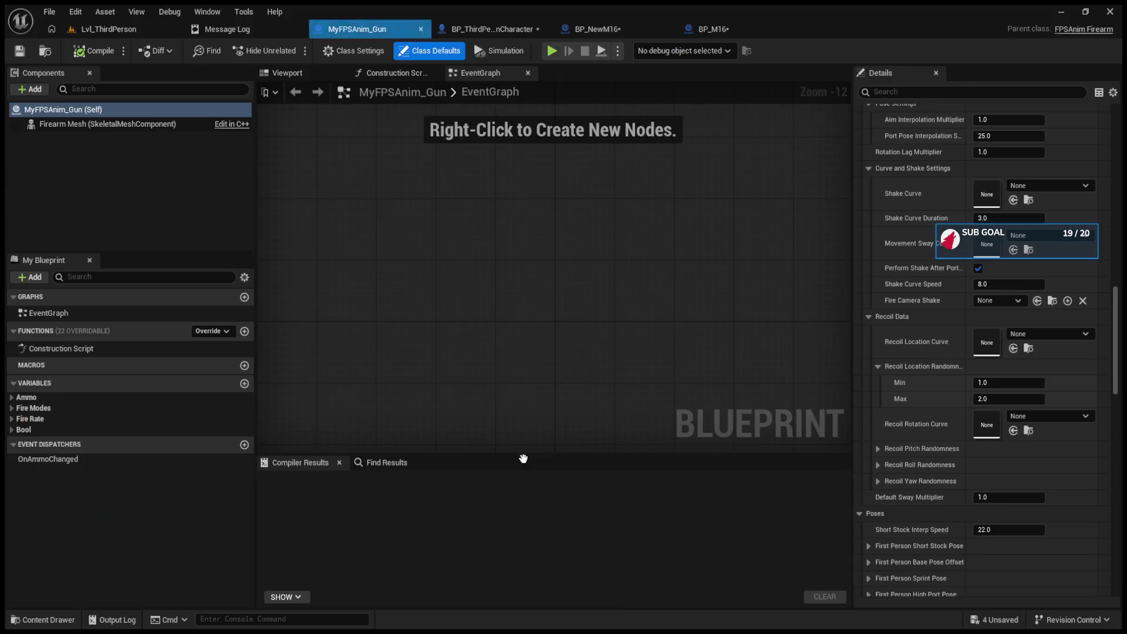
pyautogui.scroll(10, 997, 388)
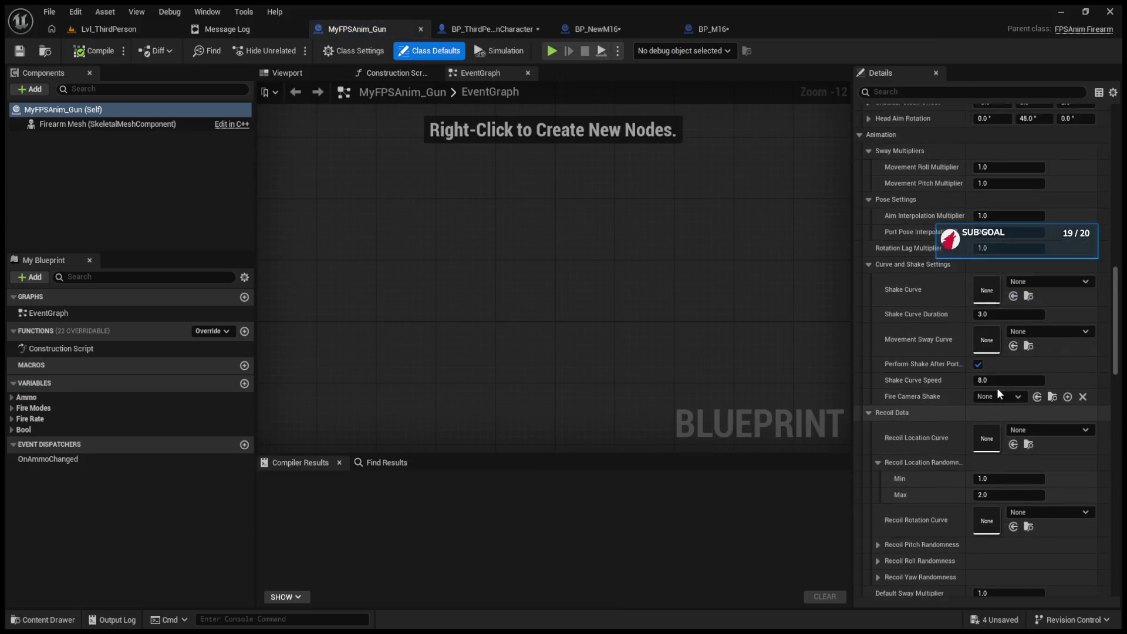
pyautogui.click(723, 34)
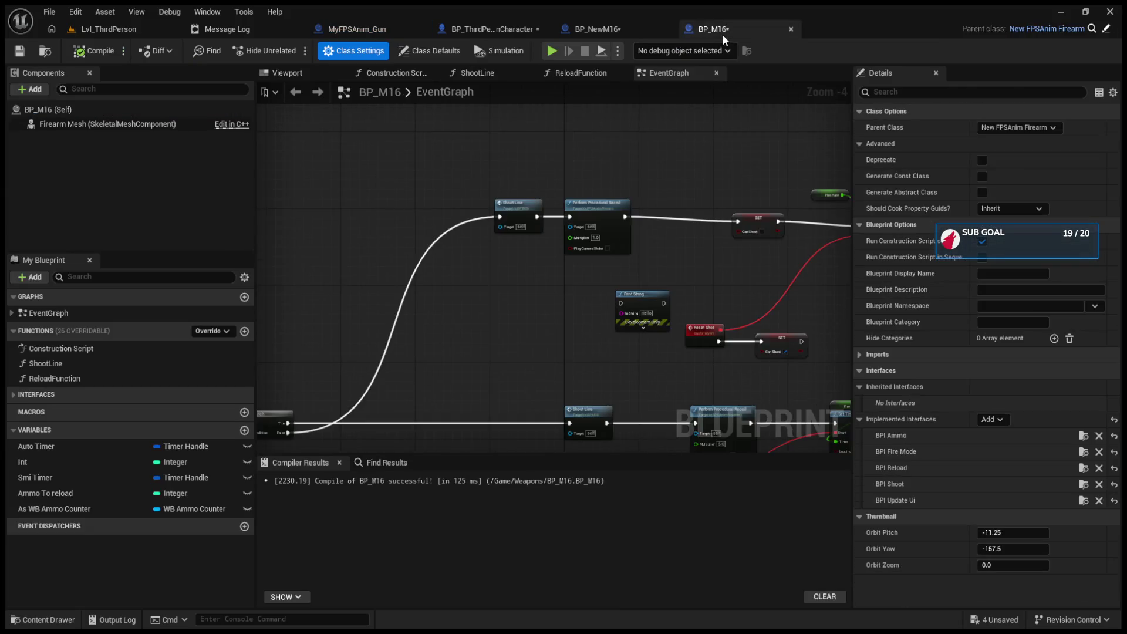
# - Change BP_M16's Aim Interpolation Multiplier under Pose Settings from 100.0 to 1.0
pyautogui.click(860, 419)
pyautogui.click(47, 109)
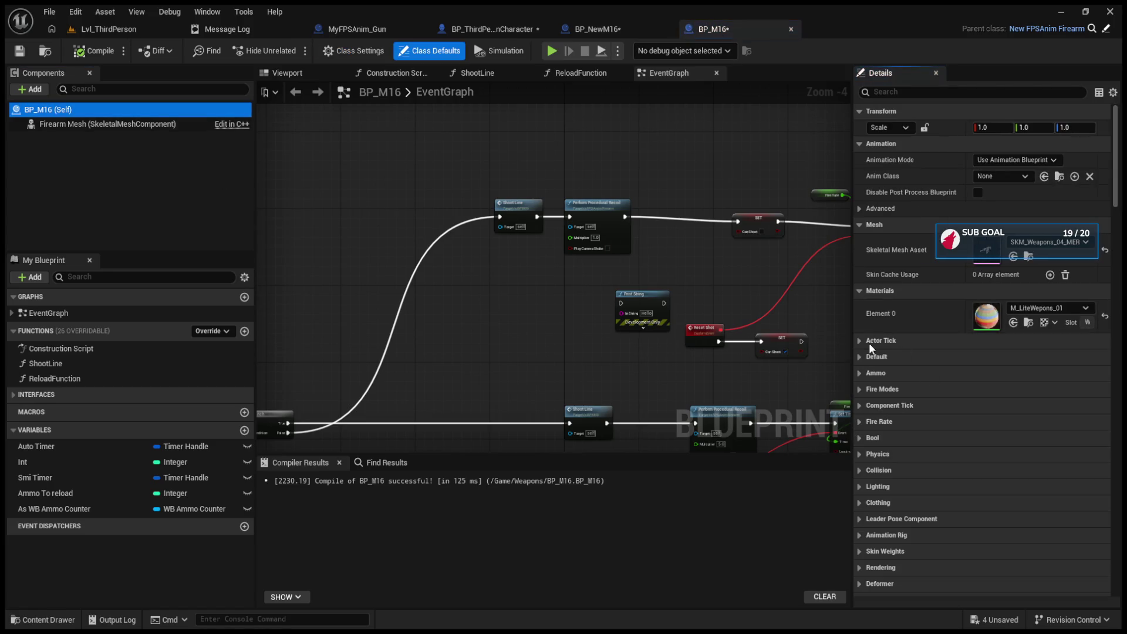
pyautogui.scroll(-5, 879, 371)
pyautogui.scroll(-5, 879, 371)
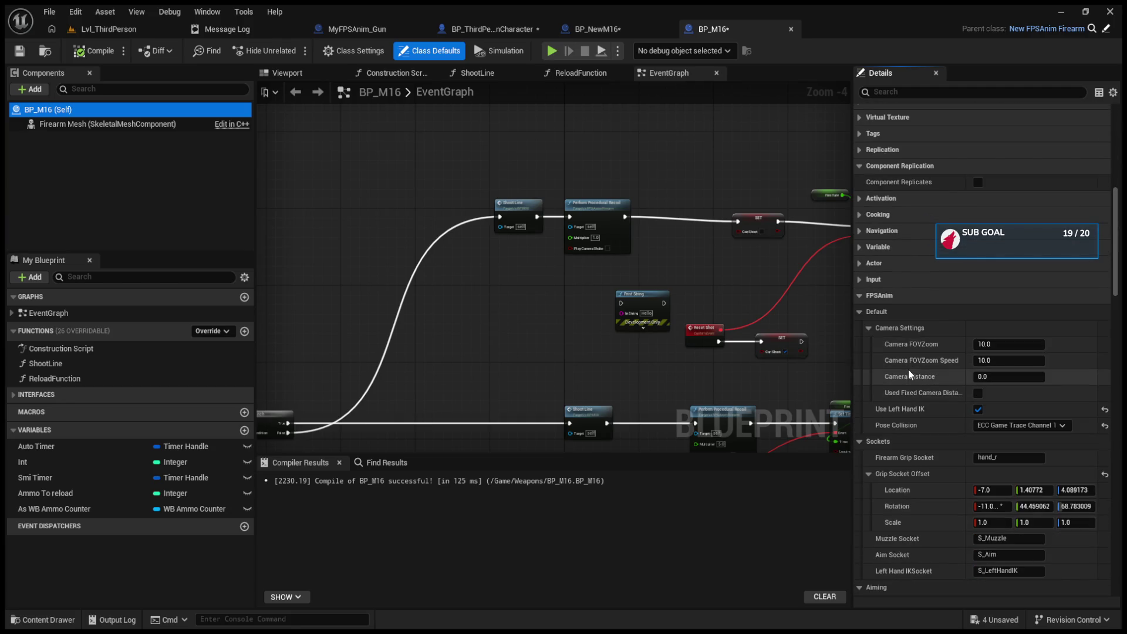
pyautogui.scroll(-3, 908, 370)
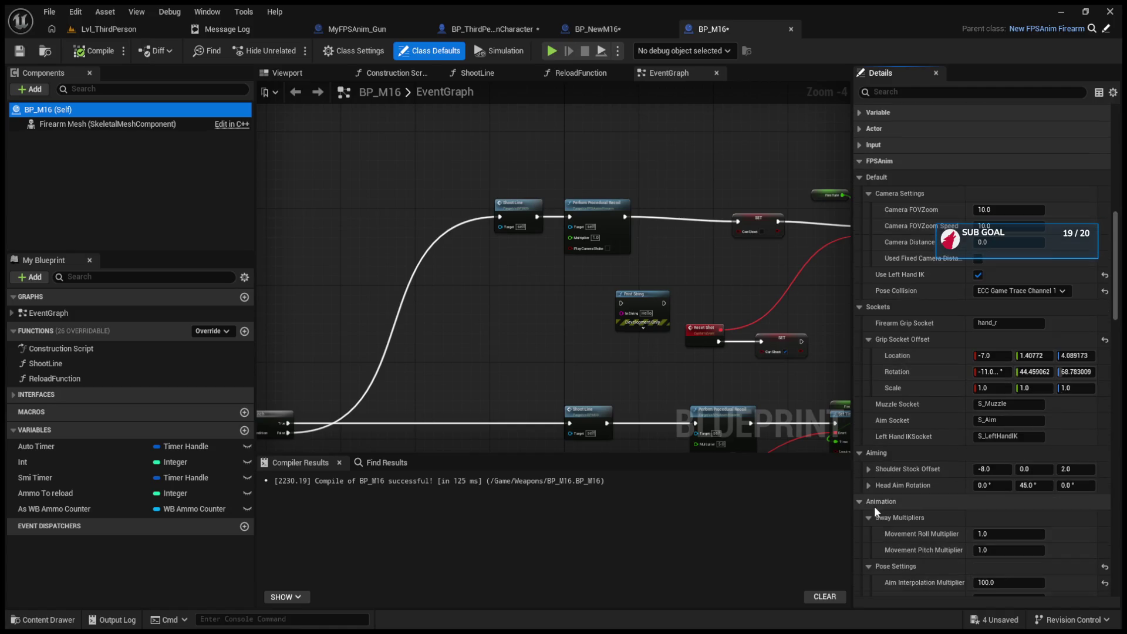
pyautogui.scroll(-2, 876, 488)
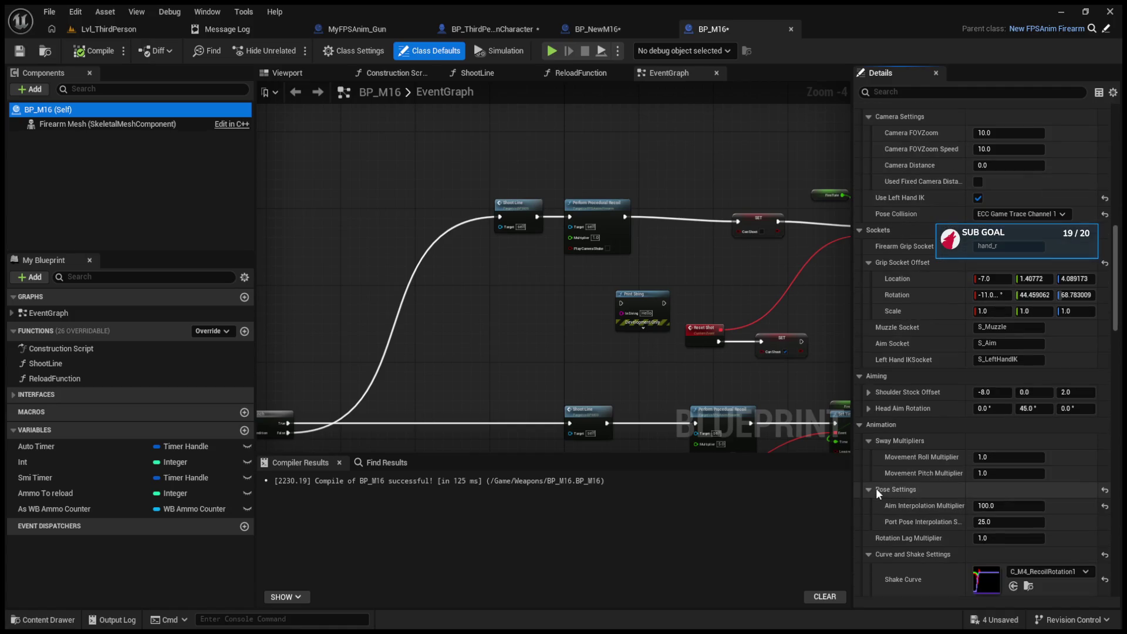
pyautogui.click(976, 505)
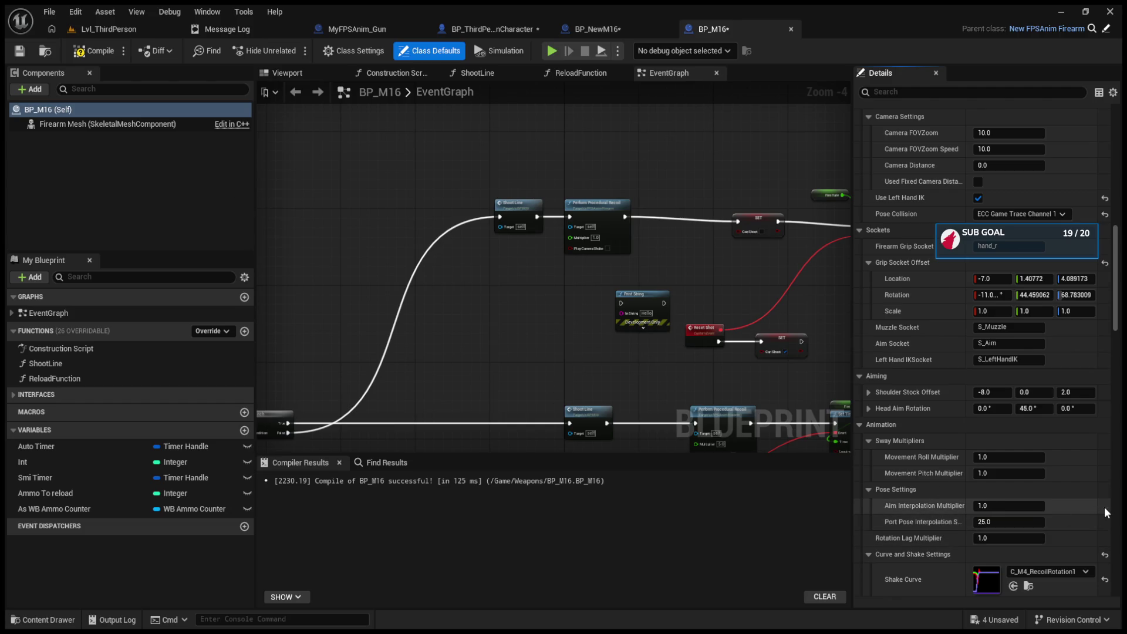
pyautogui.scroll(-5, 925, 492)
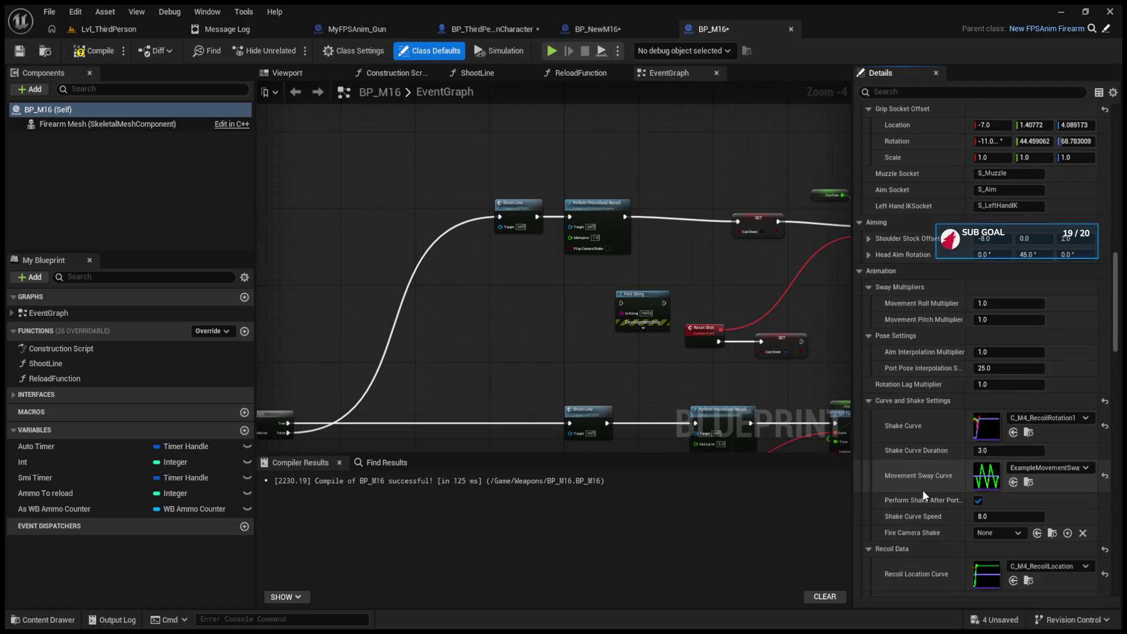
pyautogui.scroll(-8, 923, 494)
pyautogui.scroll(-3, 922, 489)
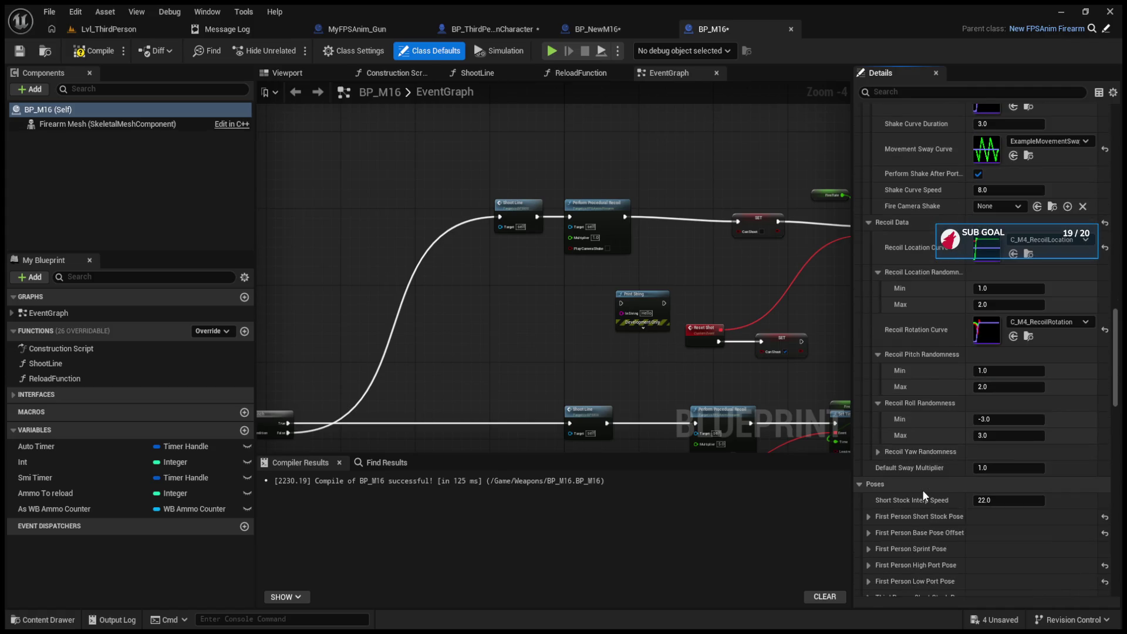
pyautogui.click(104, 30)
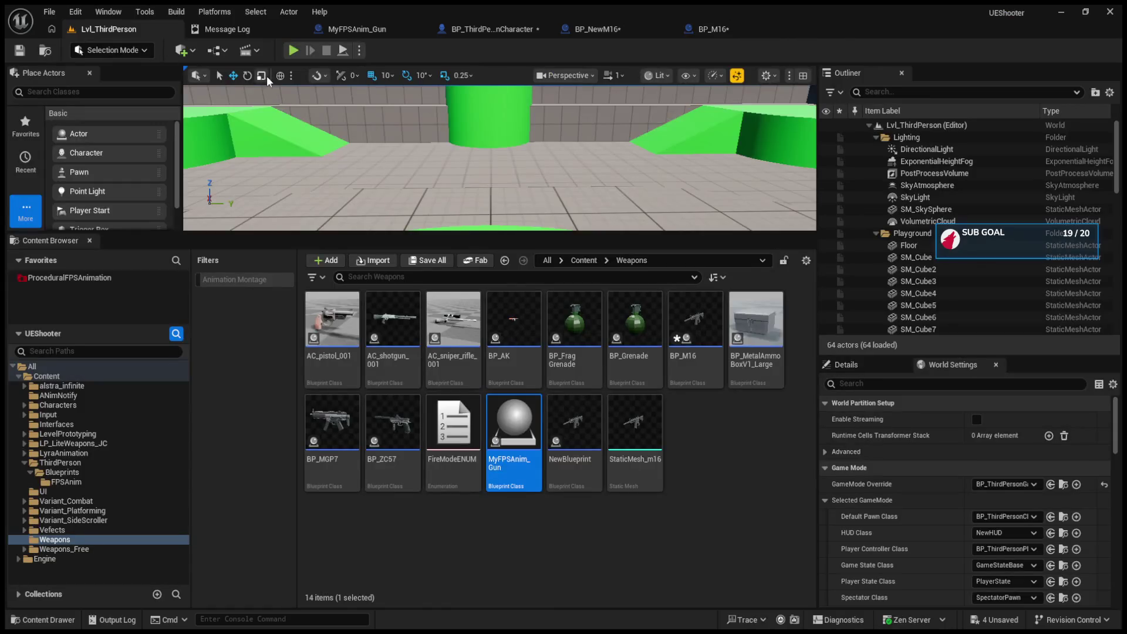
# - Replace BP_NewM16 with BP_M16 at Weapons Class index 0 in BP_ThirdPersonCharacter and compile
pyautogui.moveTo(341, 237); pyautogui.dragTo(344, 423)
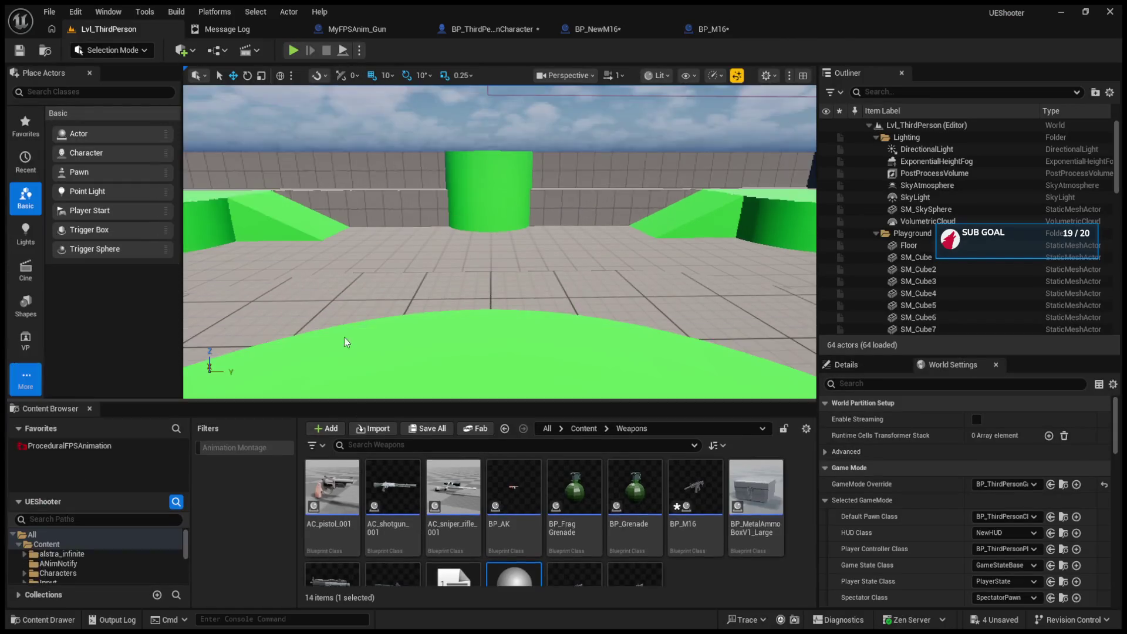
pyautogui.click(495, 30)
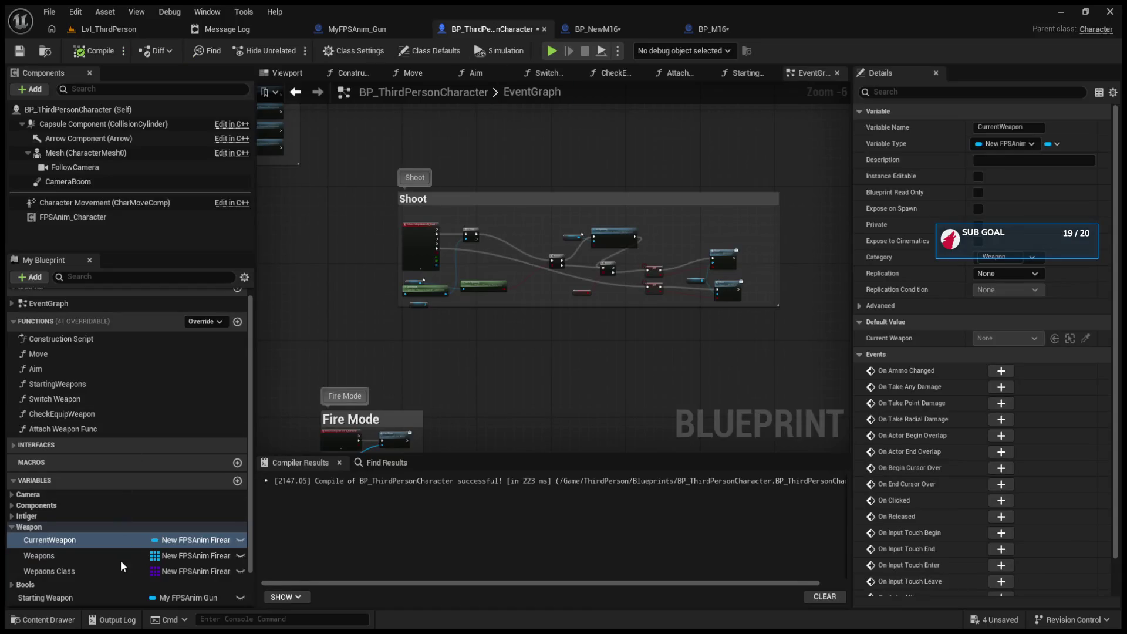
pyautogui.click(53, 572)
pyautogui.click(1010, 339)
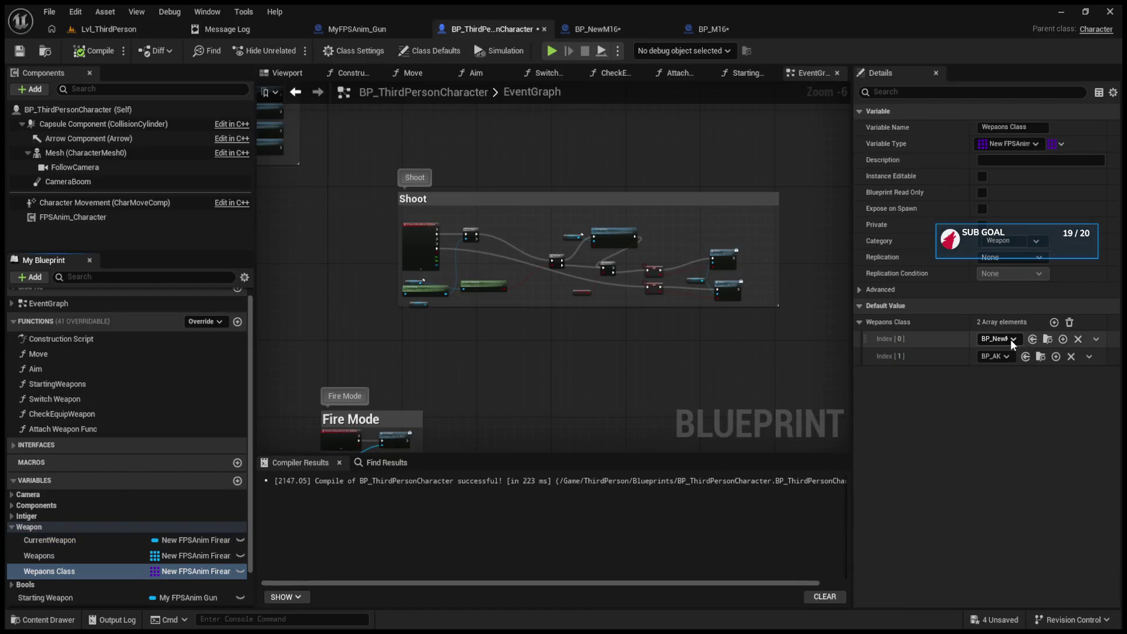
pyautogui.click(1008, 390)
pyautogui.click(80, 52)
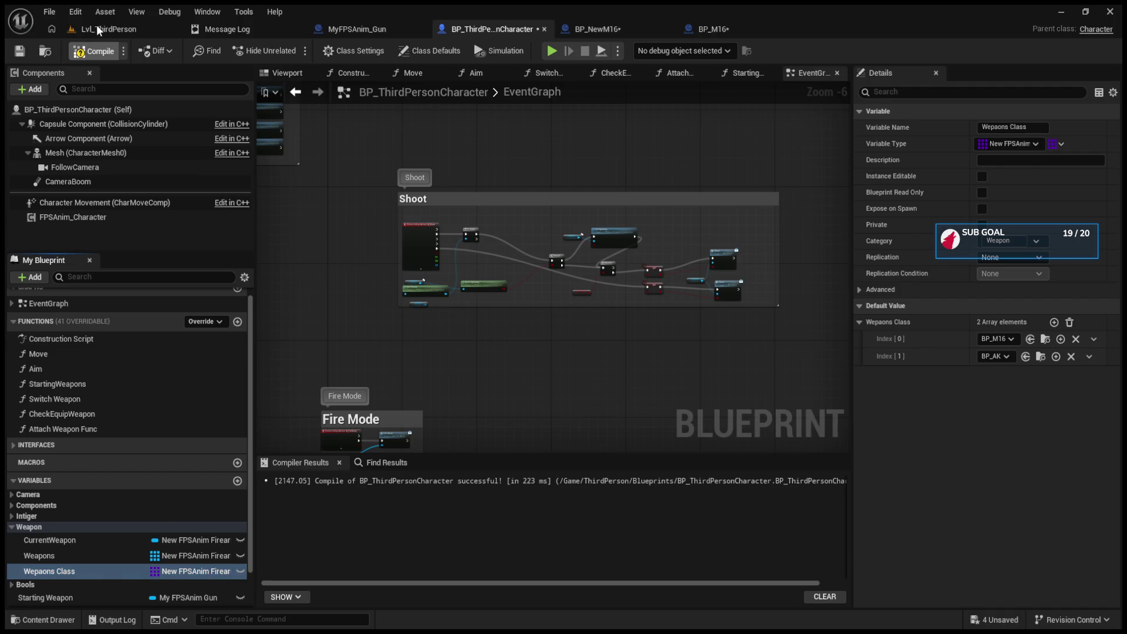
pyautogui.click(98, 31)
pyautogui.click(293, 50)
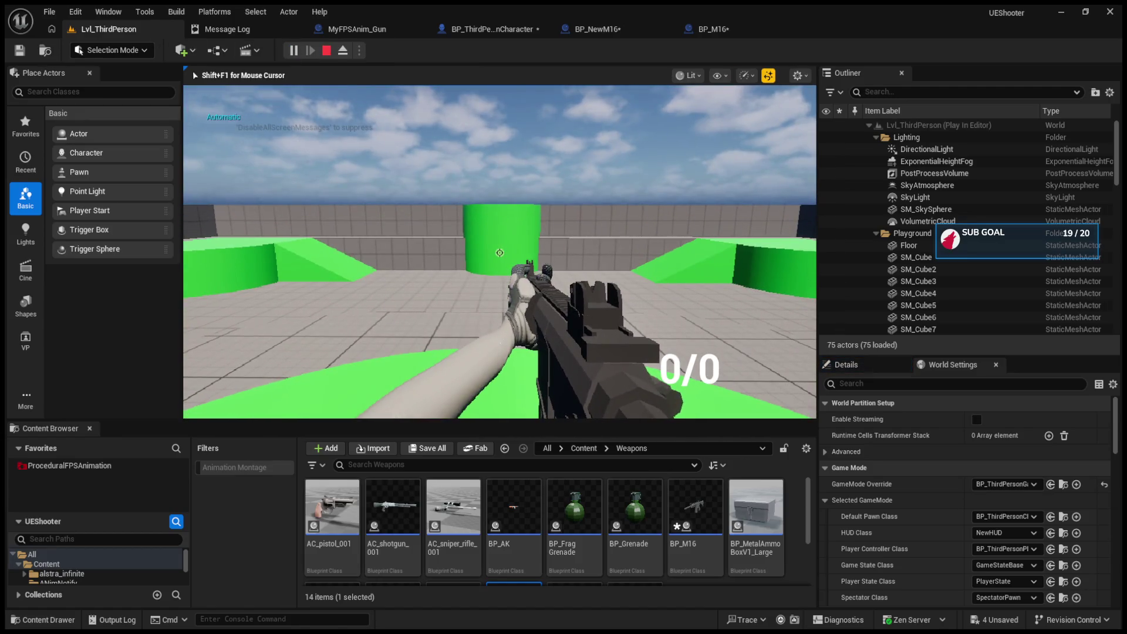
# - Test-play the M16 in semi-auto, swap to the AK and back, then return to BP_M16
pyautogui.press('b')
pyautogui.scroll(-1, 500, 252)
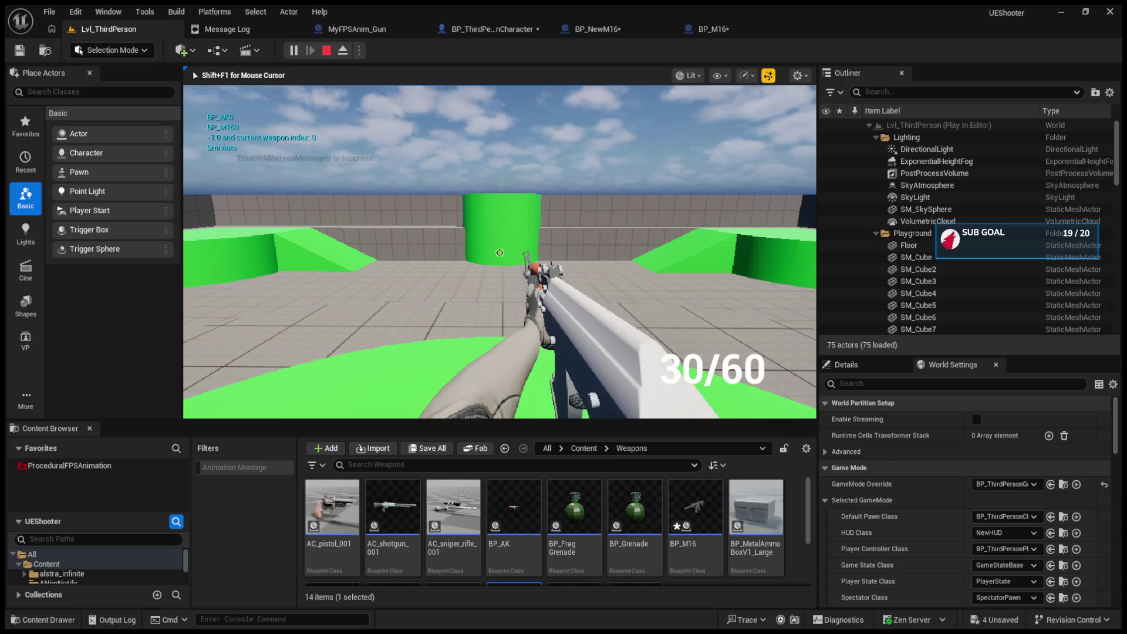
pyautogui.scroll(1, 500, 252)
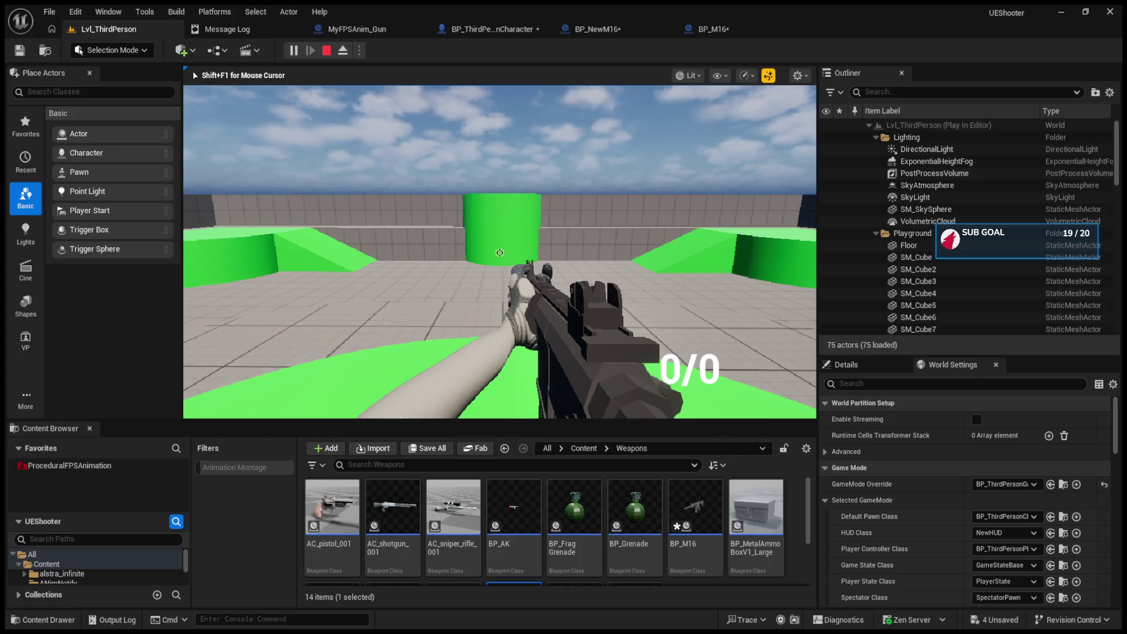
pyautogui.press('Escape')
pyautogui.click(734, 31)
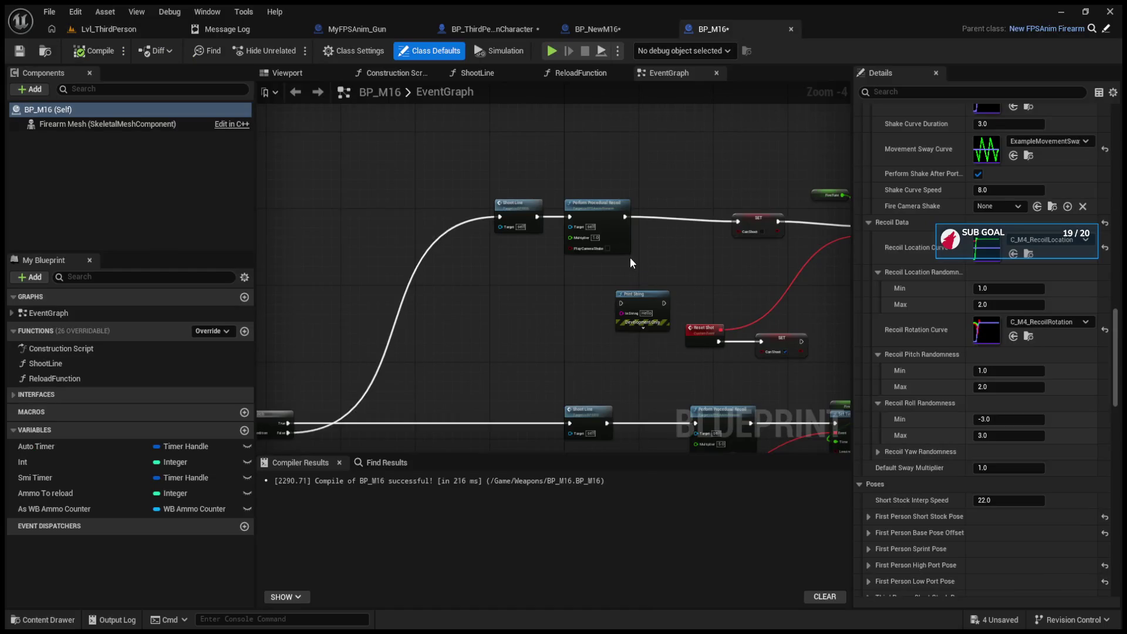
# - Set the Fire Rate variable's default value to 0.1
pyautogui.scroll(-3, 630, 257)
pyautogui.scroll(5, 488, 315)
pyautogui.moveTo(561, 331)
pyautogui.mouseDown()
pyautogui.moveTo(669, 335)
pyautogui.moveTo(278, 394)
pyautogui.moveTo(411, 282)
pyautogui.moveTo(554, 310)
pyautogui.moveTo(565, 241)
pyautogui.mouseUp()
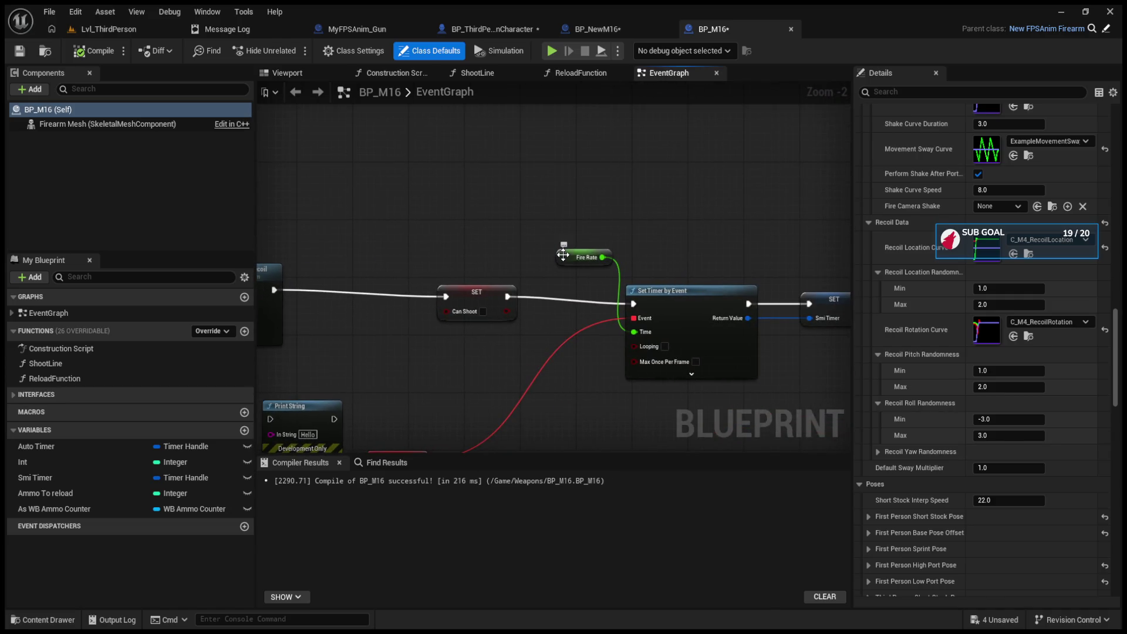
pyautogui.click(569, 259)
pyautogui.click(1031, 387)
pyautogui.write('0.1')
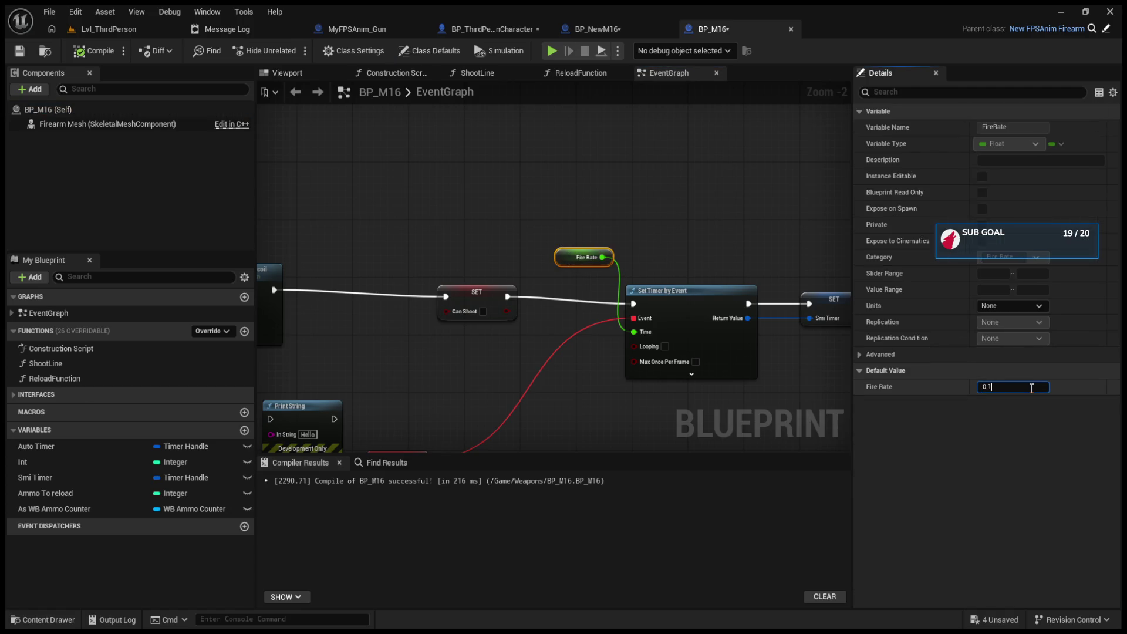
pyautogui.press('Return')
# - Recompile BP_M16 and start a play test in Lvl_ThirdPerson
pyautogui.click(94, 51)
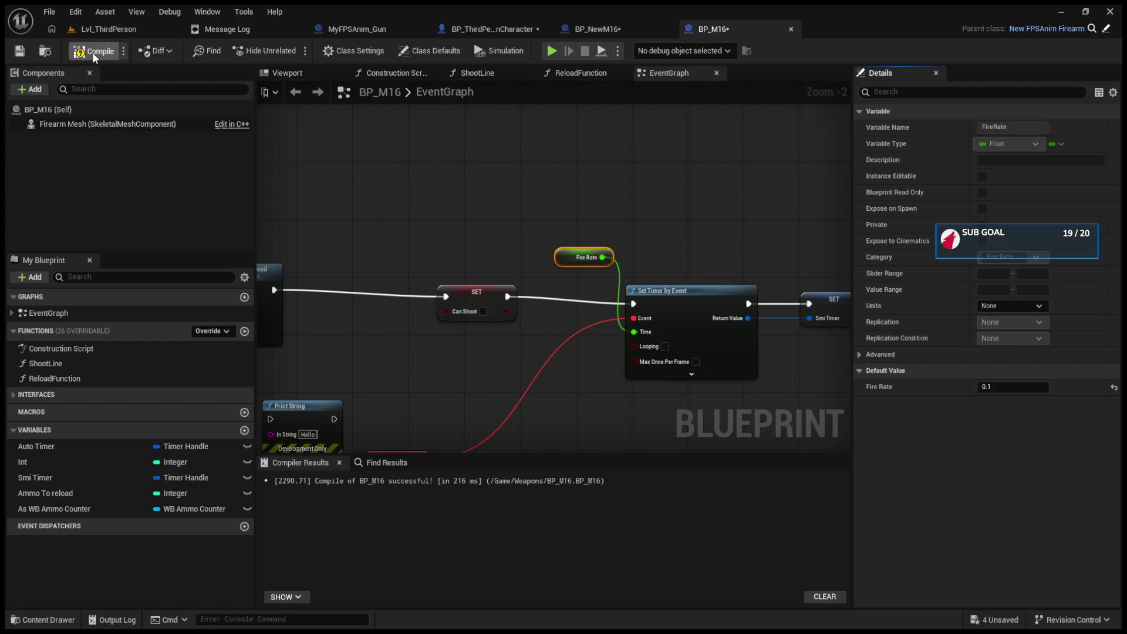
pyautogui.click(97, 34)
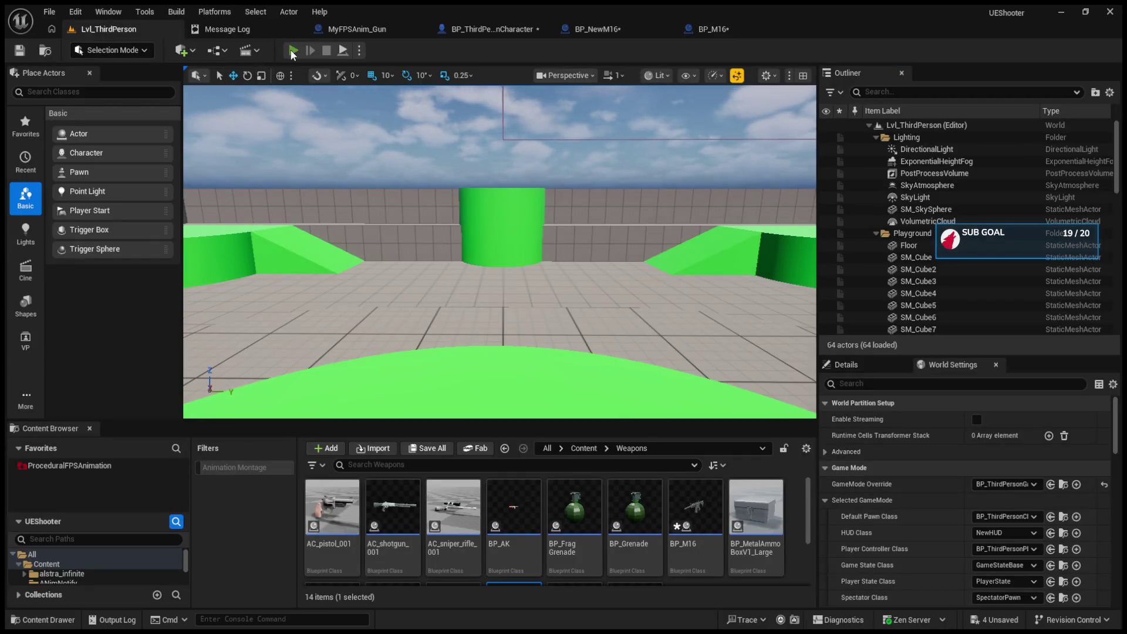
pyautogui.click(291, 51)
# - Stop the play test and compare BP_NewM16 before returning to BP_M16
pyautogui.press('b')
pyautogui.press('Escape')
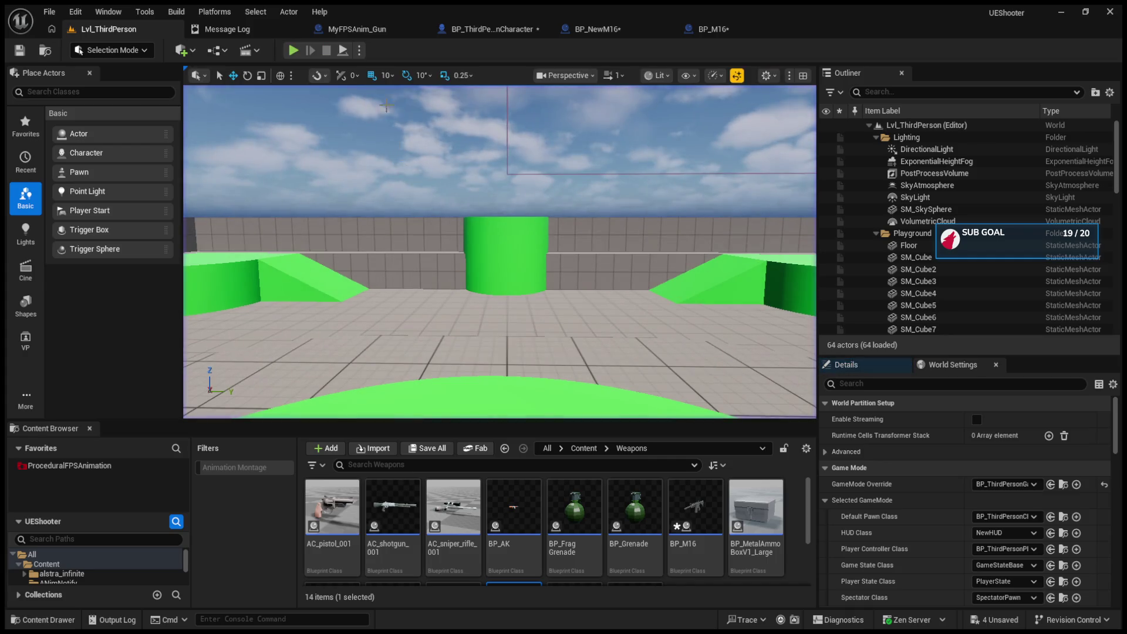
pyautogui.click(609, 29)
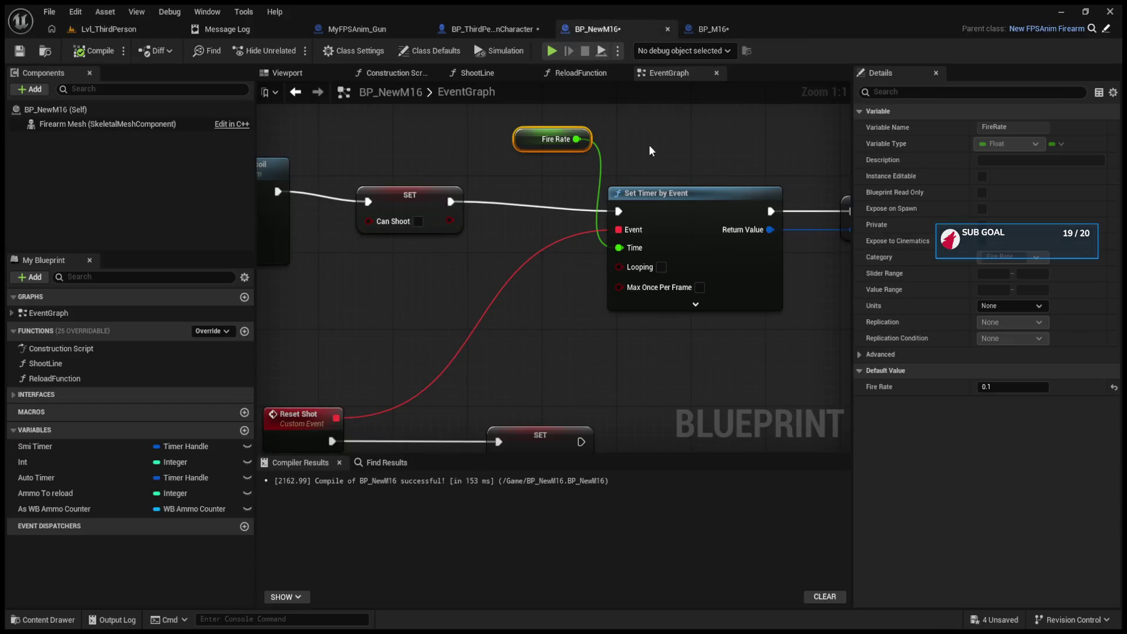
pyautogui.click(714, 29)
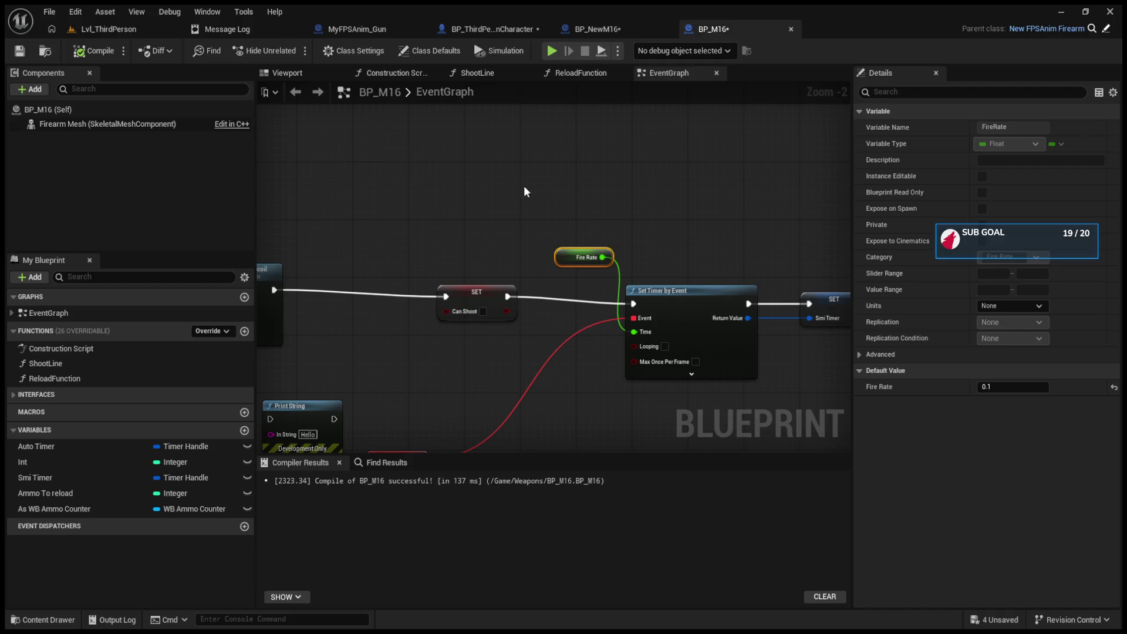
pyautogui.scroll(-4, 449, 260)
pyautogui.scroll(3, 449, 260)
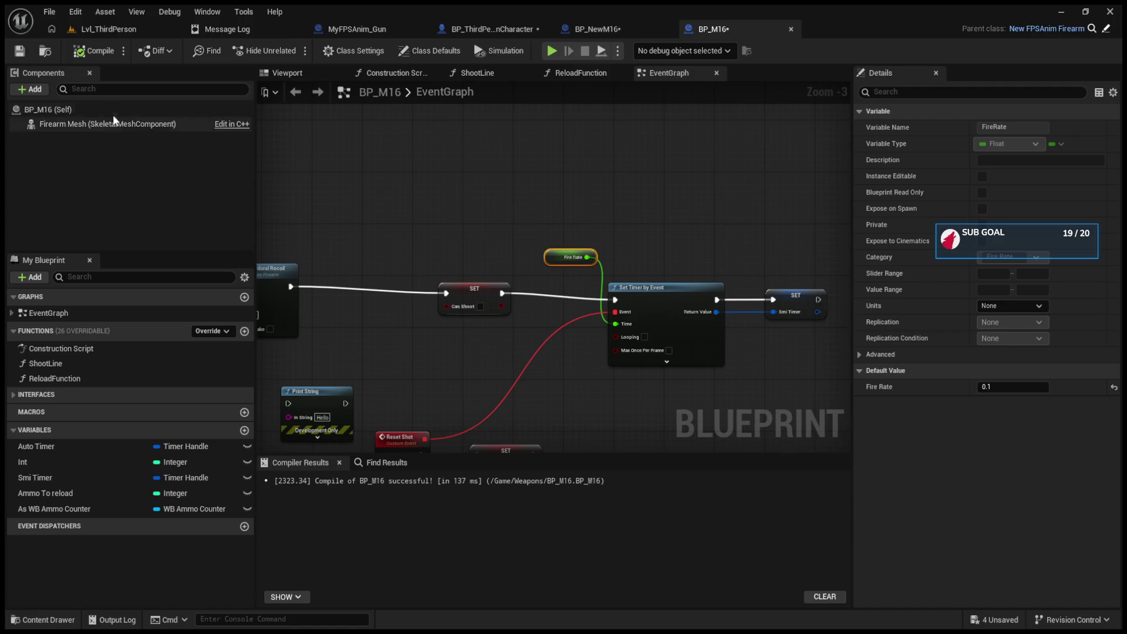
# - Set BP_M16's class defaults to Max Ammo 36, Mag Size 10, Current Ammo 10, and recompile
pyautogui.click(135, 110)
pyautogui.click(921, 92)
pyautogui.write('ammo')
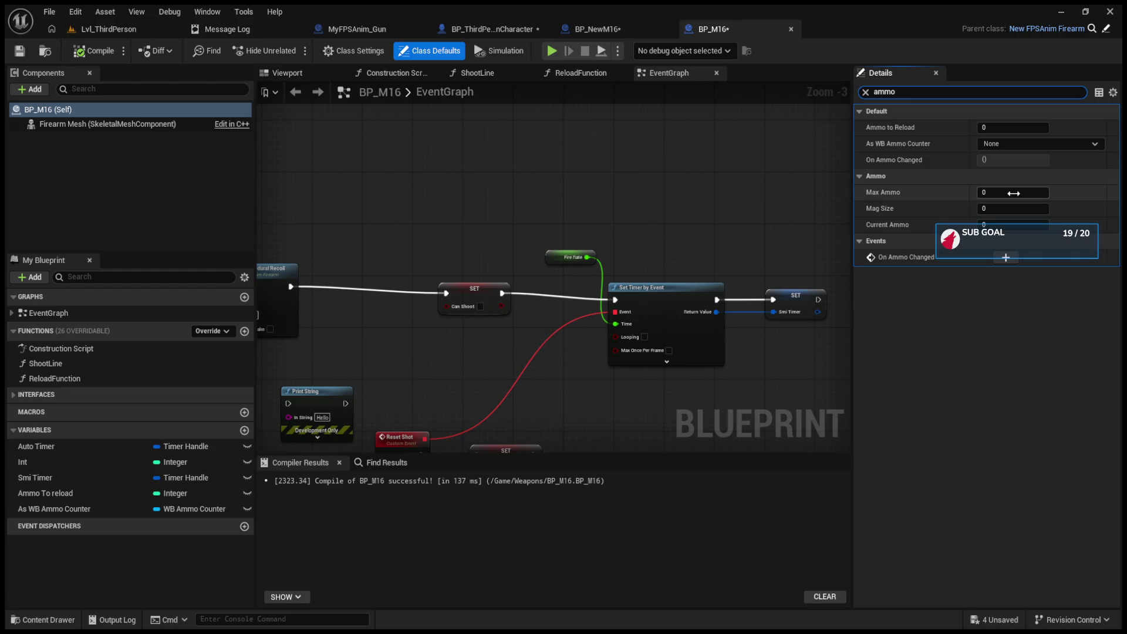
pyautogui.click(1015, 192)
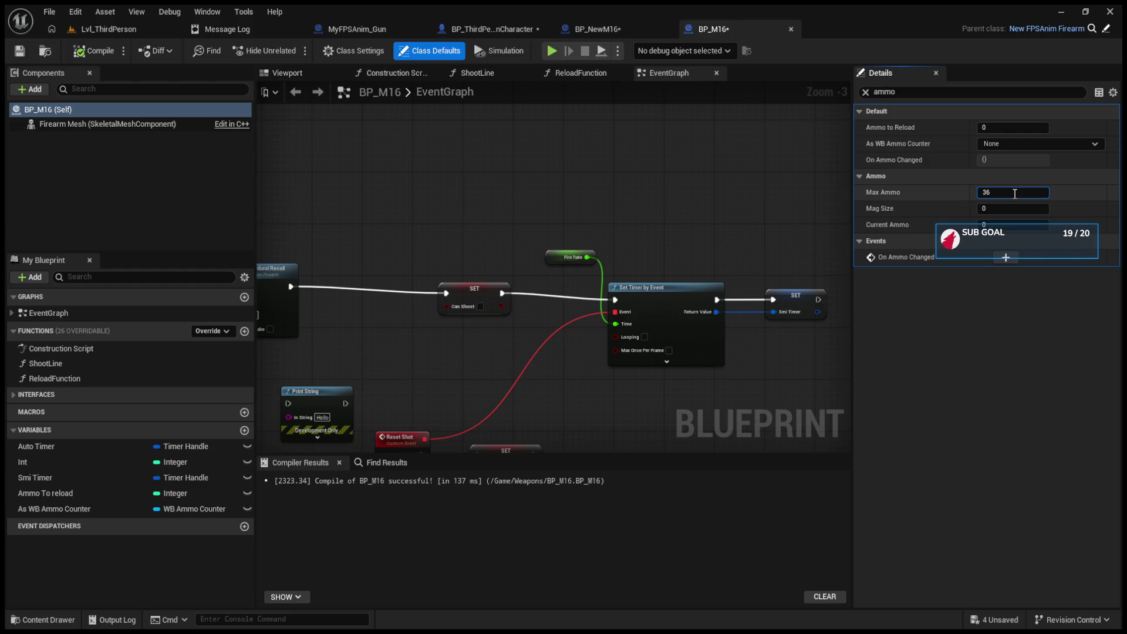
pyautogui.write('10')
pyautogui.click(1009, 223)
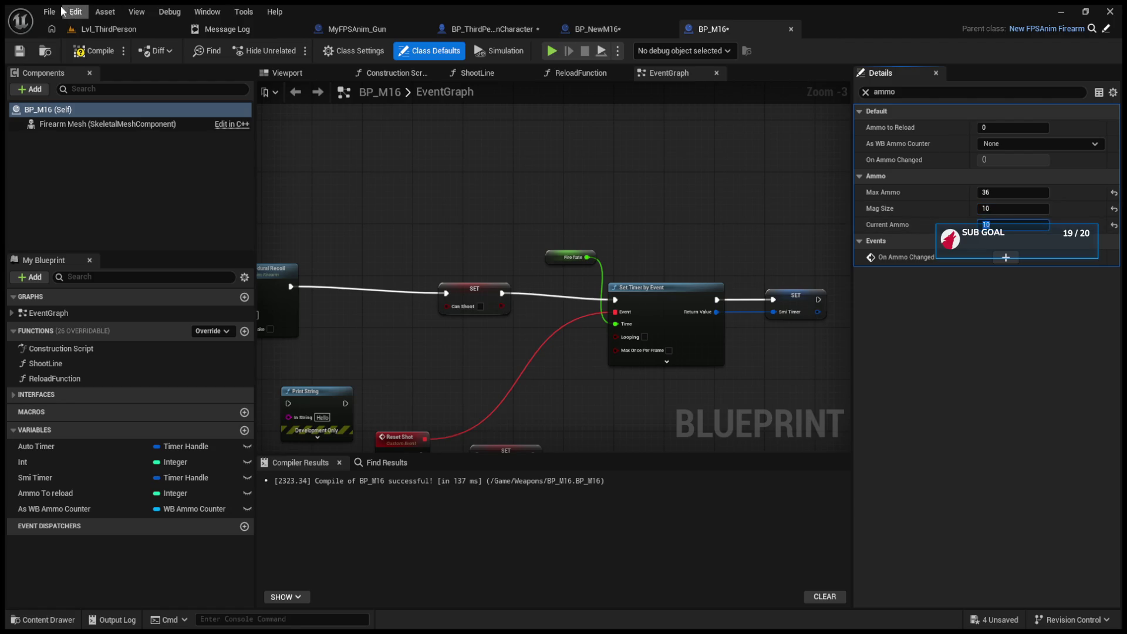
pyautogui.click(98, 52)
pyautogui.click(100, 28)
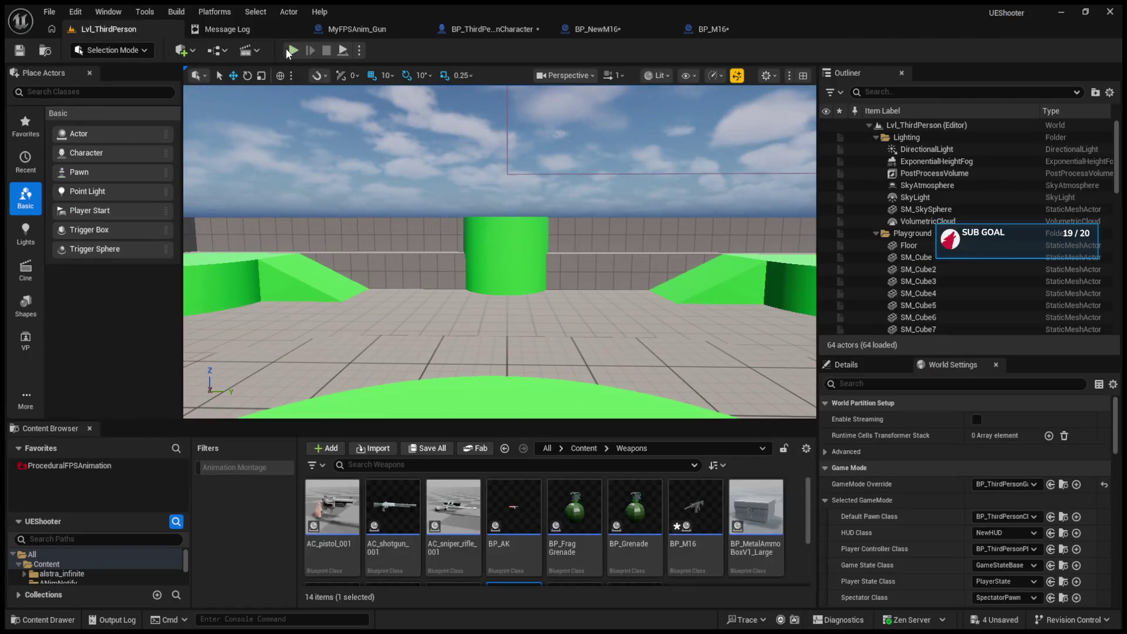
# - Play-test the new ammo counts by firing the M16 at the cylinder and reloading
pyautogui.click(291, 50)
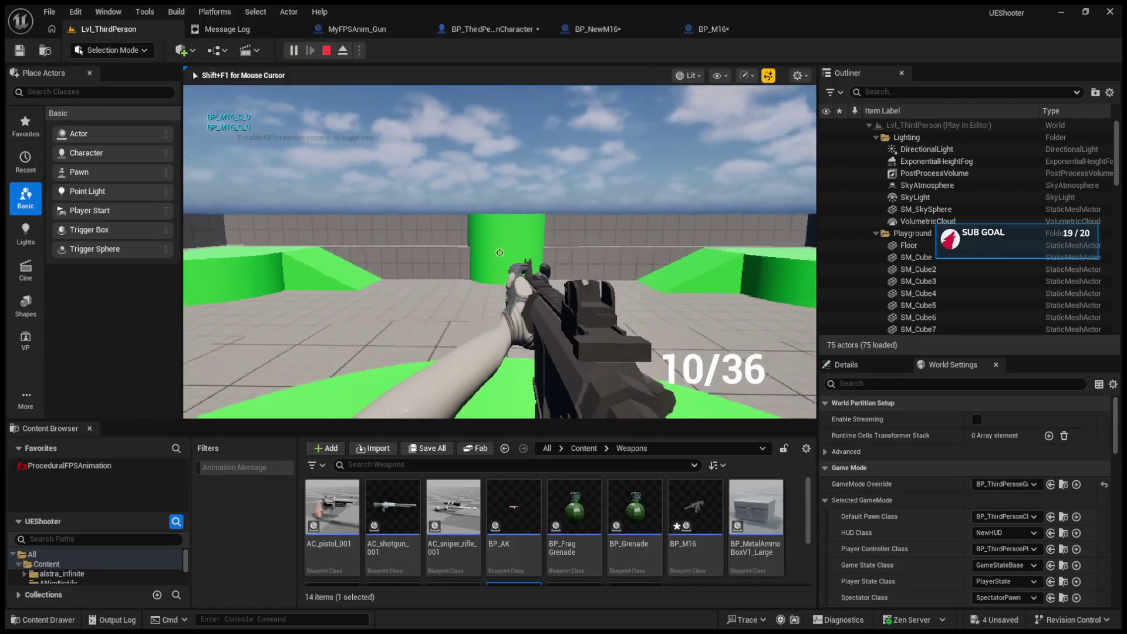
pyautogui.scroll(-1, 500, 253)
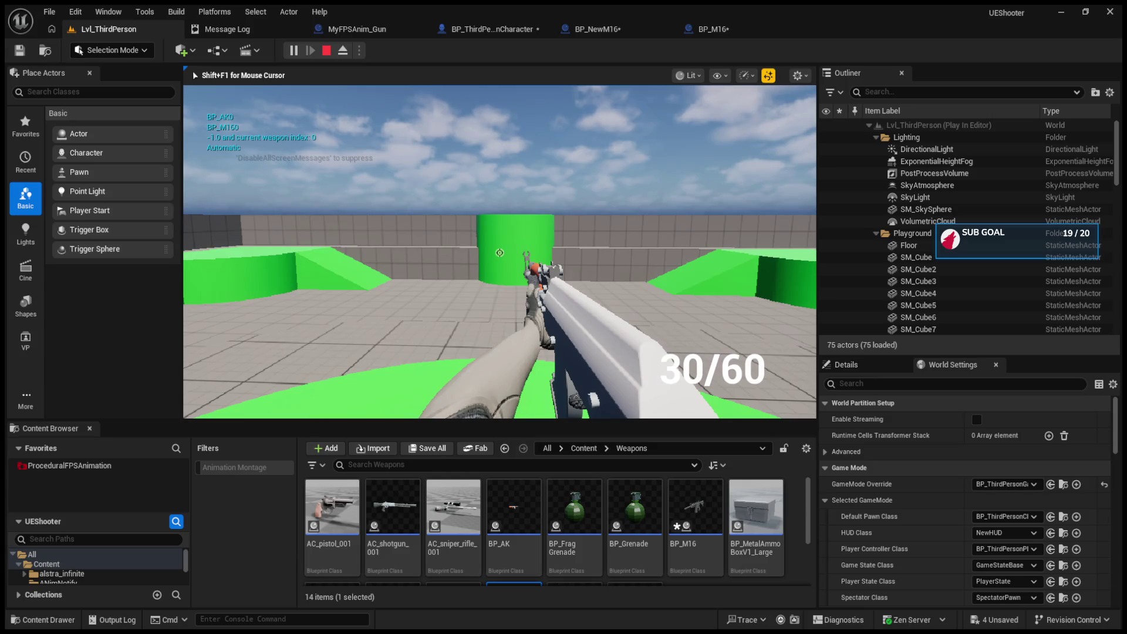
pyautogui.scroll(1, 499, 252)
pyautogui.click(500, 252)
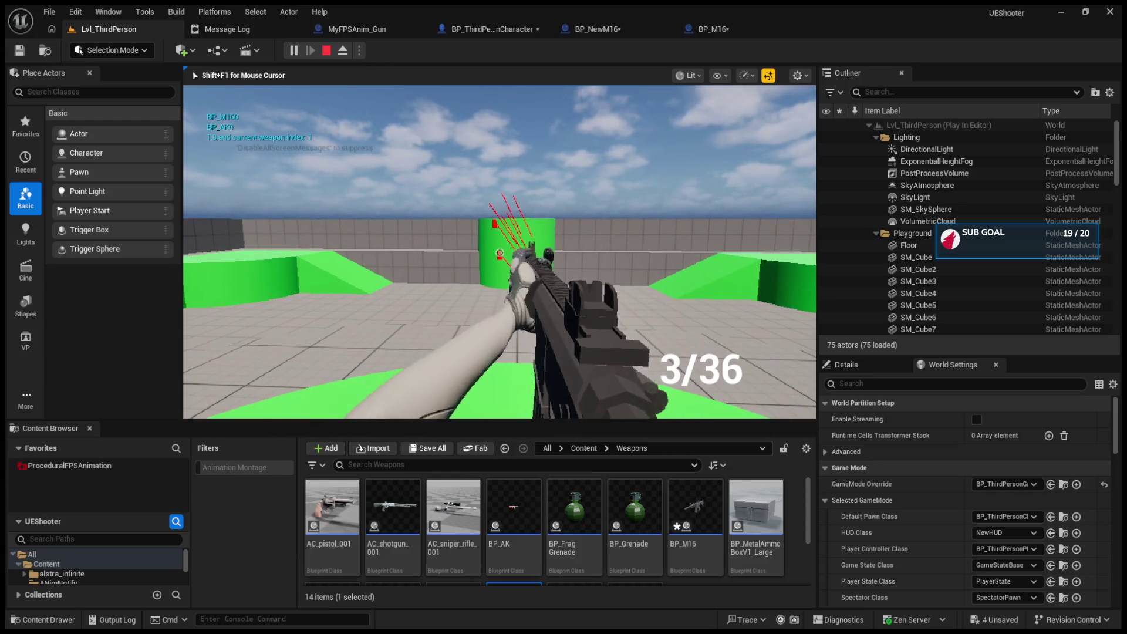
pyautogui.press('r')
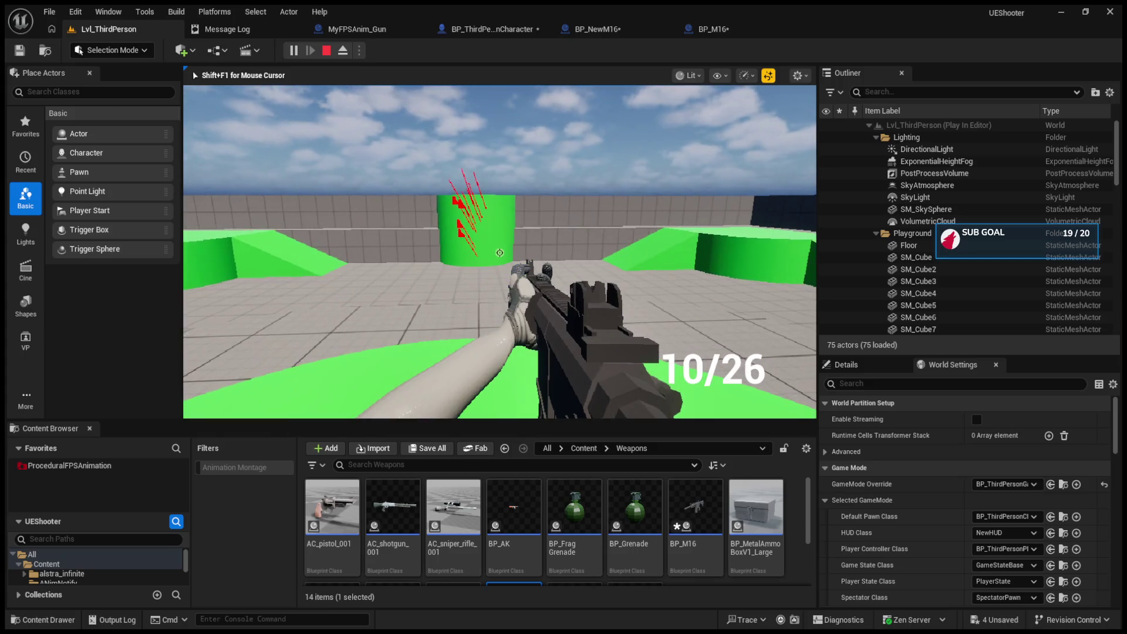
pyautogui.press('d')
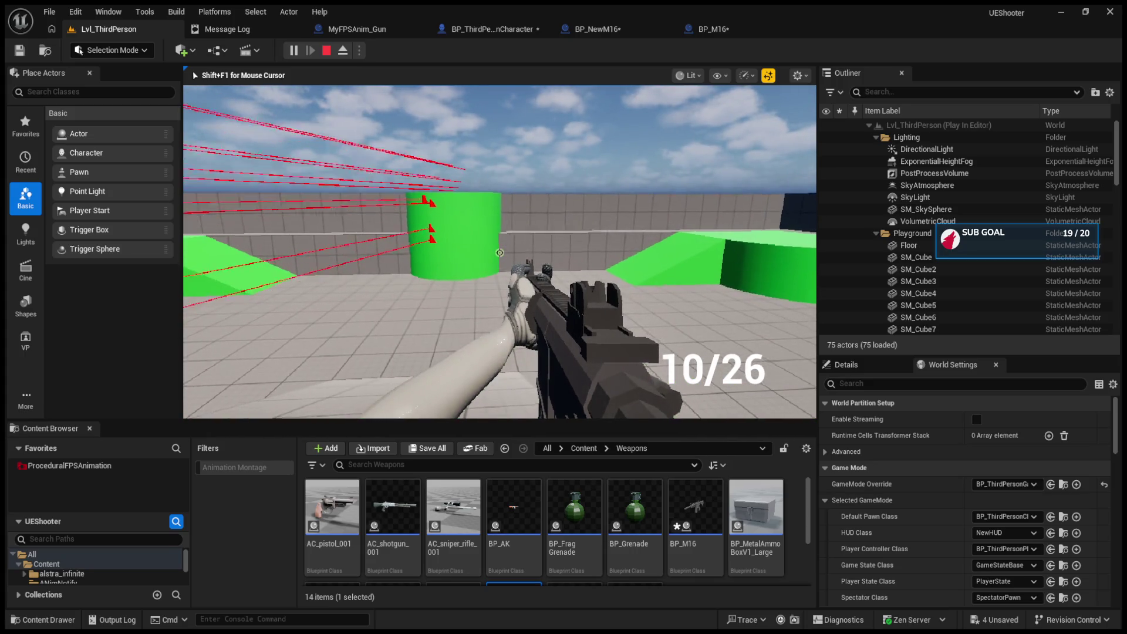
pyautogui.press('Escape')
# - Run another play test, switch the rifle to automatic and fire at the cylinder
pyautogui.click(291, 51)
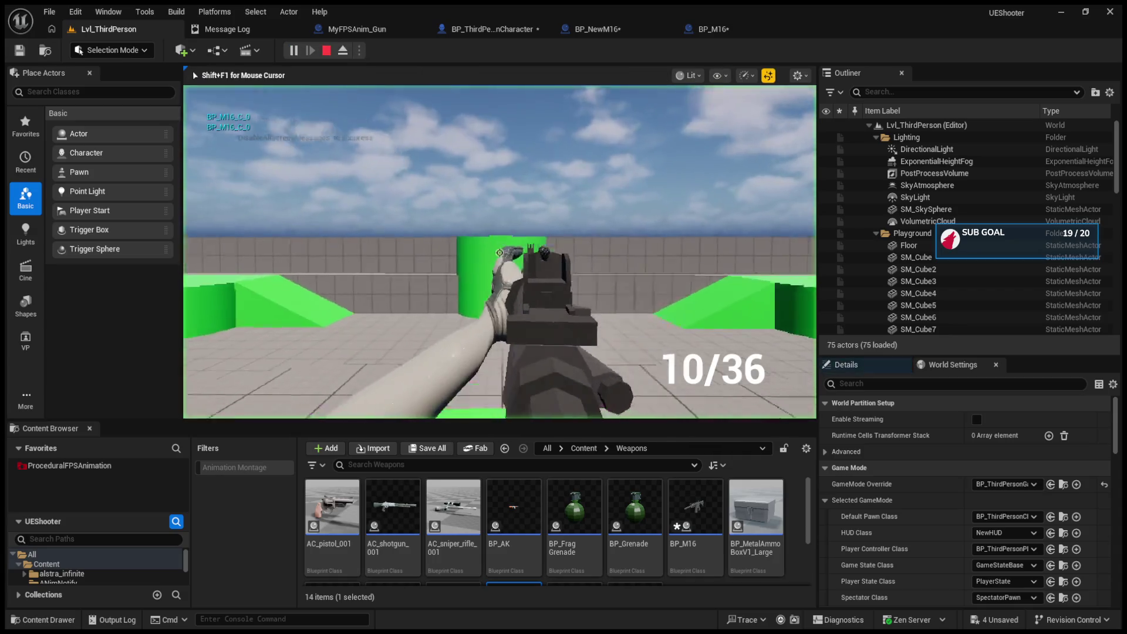
pyautogui.rightClick(500, 253)
pyautogui.press('b')
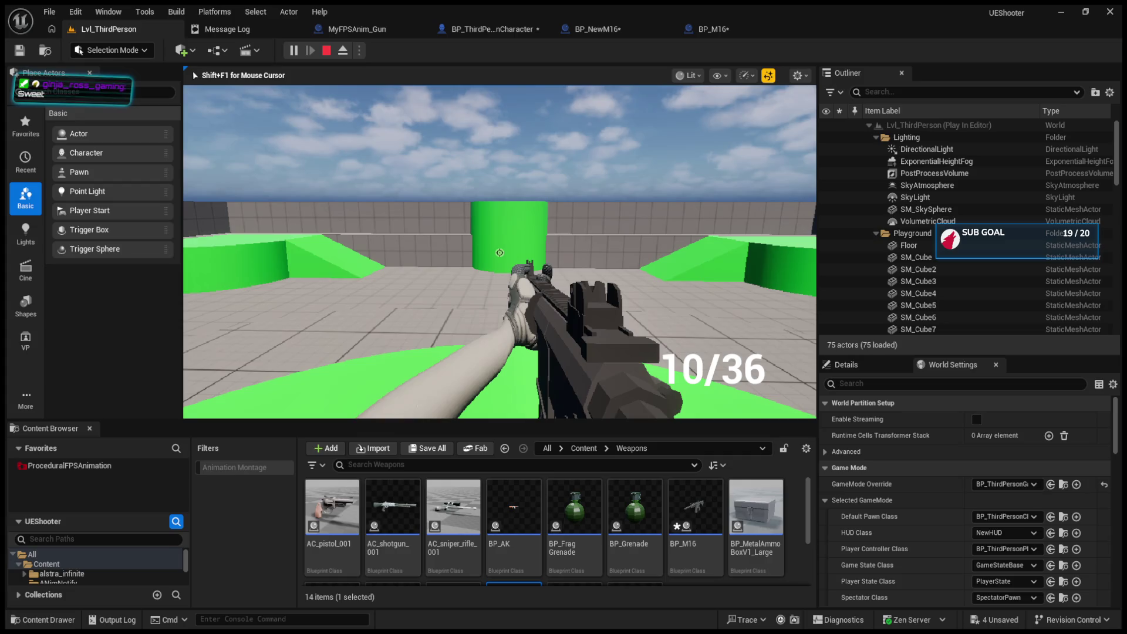
pyautogui.scroll(-2, 500, 253)
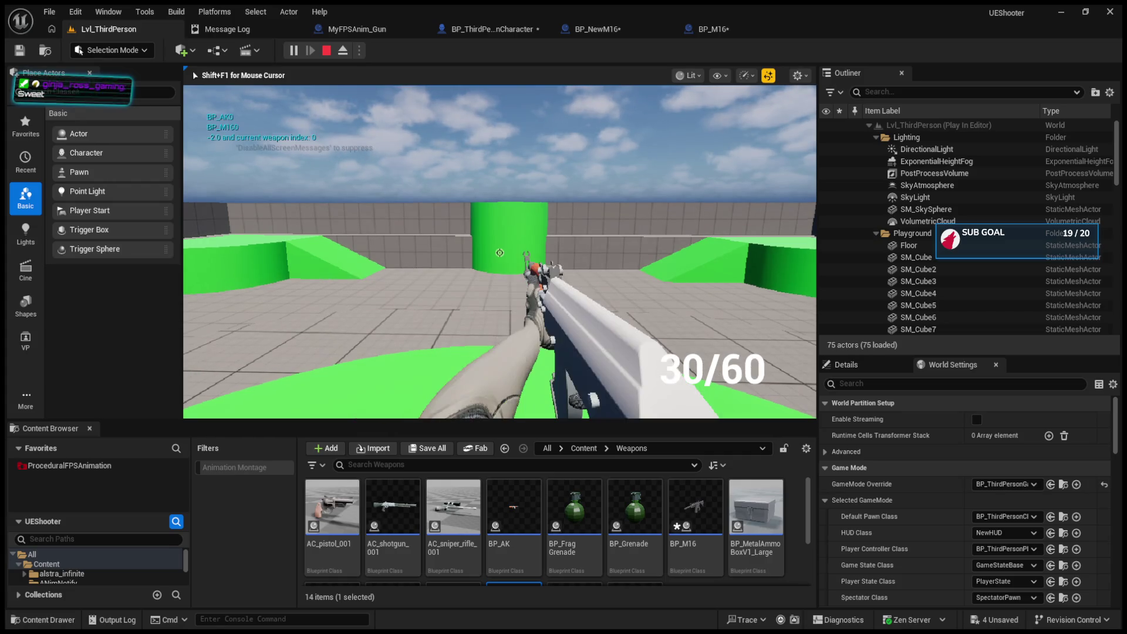
pyautogui.scroll(2, 500, 252)
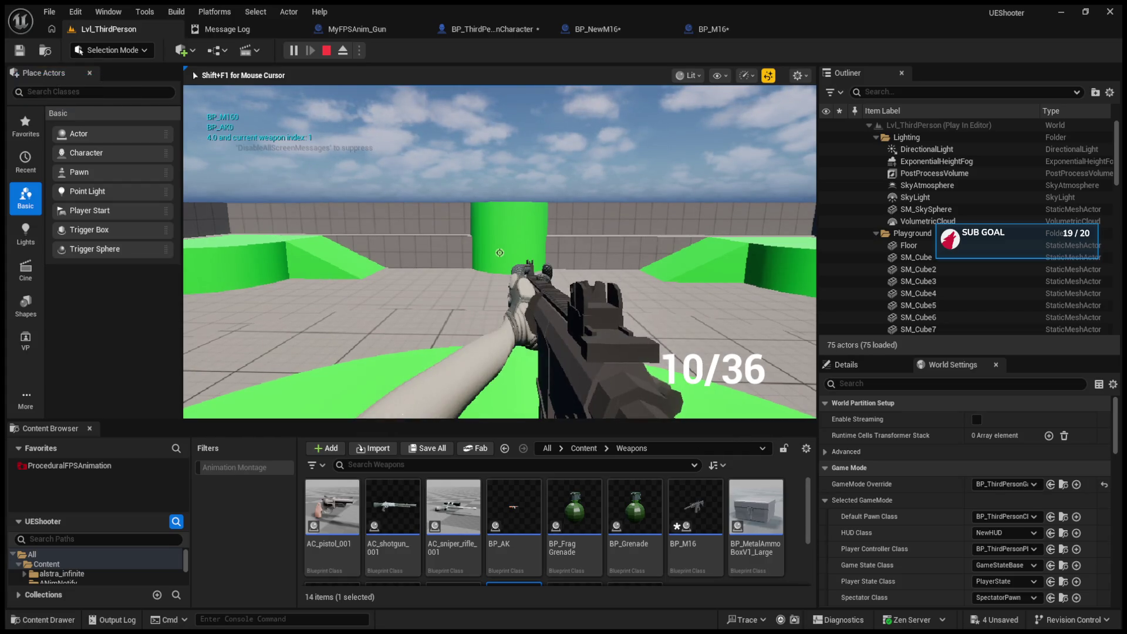
pyautogui.click(500, 252)
pyautogui.click(500, 253)
pyautogui.click(500, 252)
pyautogui.moveTo(500, 253); pyautogui.dragTo(500, 253)
pyautogui.press('Escape')
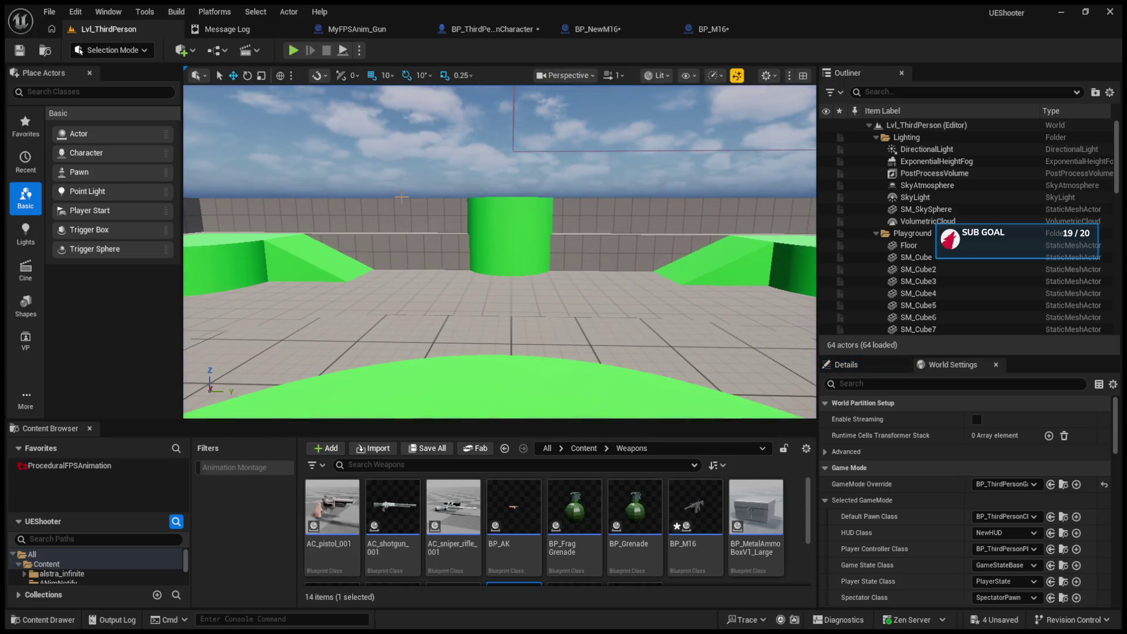
# - Review BP_M16's Set Timer, Reset Shot and Branch nodes and clear the ammo filter
pyautogui.click(713, 28)
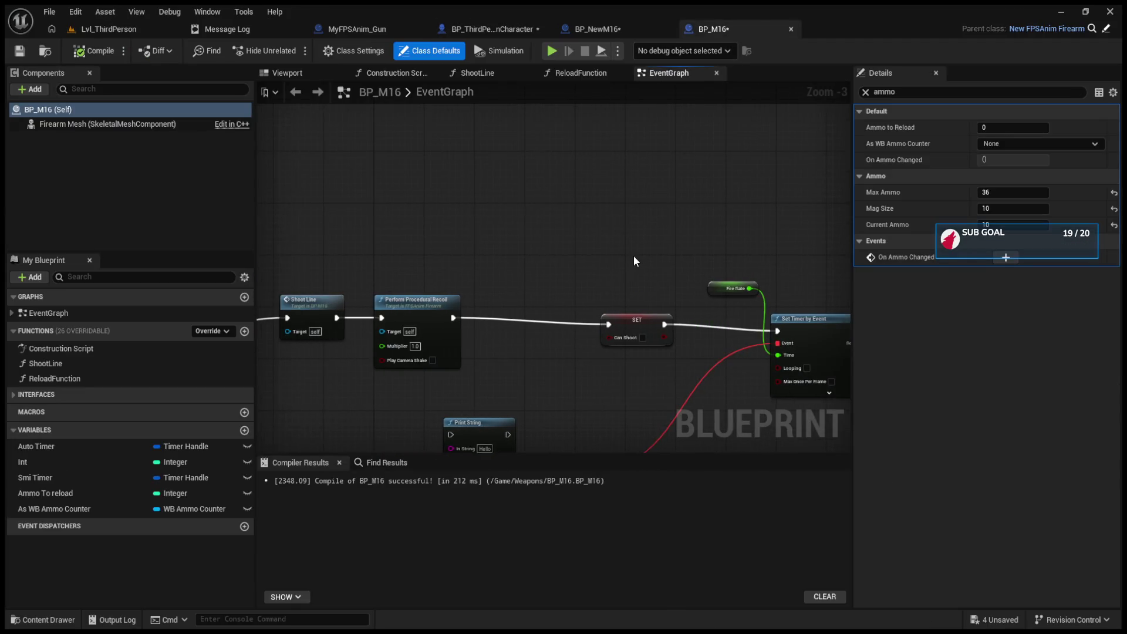
pyautogui.moveTo(633, 256)
pyautogui.mouseDown()
pyautogui.moveTo(552, 139)
pyautogui.moveTo(537, 137)
pyautogui.moveTo(411, 150)
pyautogui.moveTo(399, 272)
pyautogui.moveTo(613, 224)
pyautogui.mouseUp()
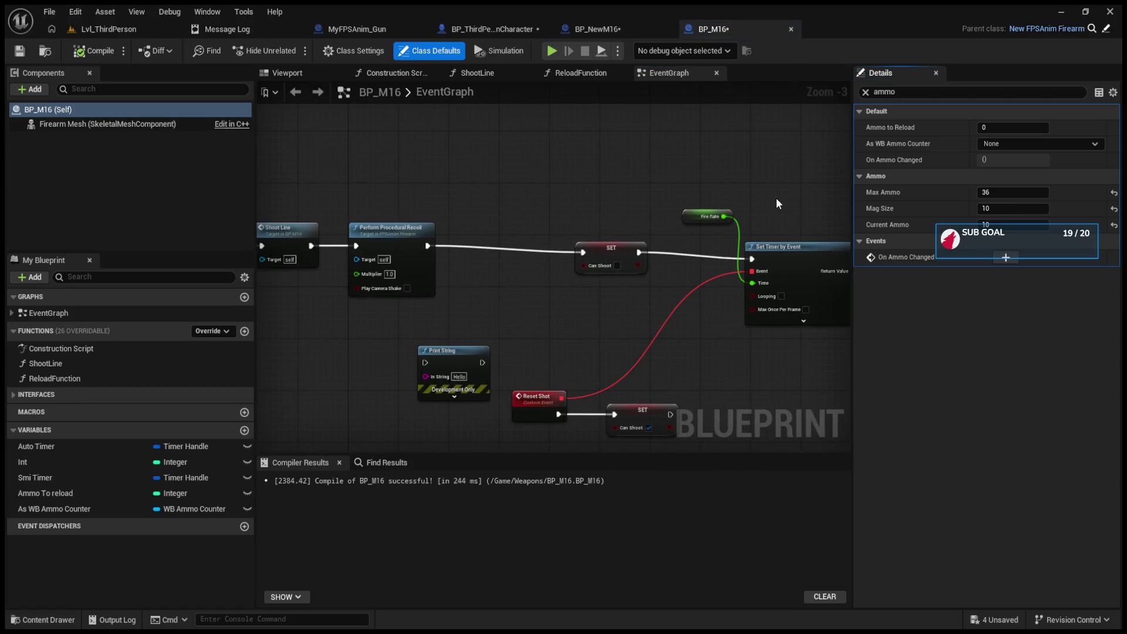
pyautogui.moveTo(521, 317); pyautogui.dragTo(732, 252)
pyautogui.click(865, 92)
pyautogui.moveTo(446, 276)
pyautogui.mouseDown()
pyautogui.moveTo(378, 330)
pyautogui.moveTo(530, 306)
pyautogui.moveTo(693, 303)
pyautogui.moveTo(651, 302)
pyautogui.moveTo(708, 333)
pyautogui.moveTo(565, 280)
pyautogui.mouseUp()
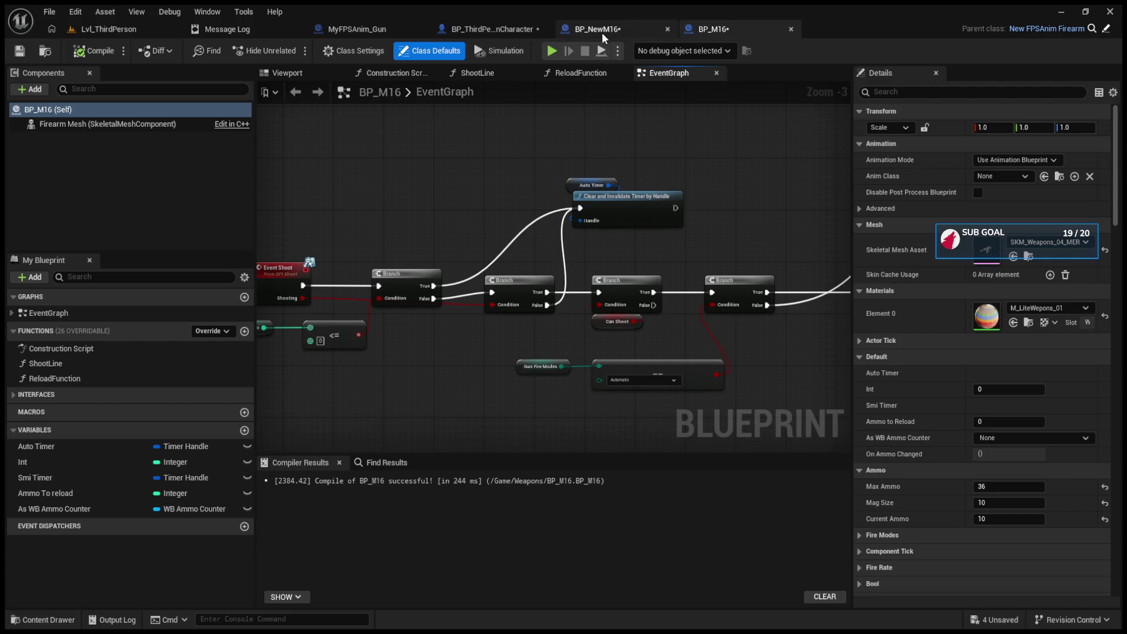
# - In BP_ThirdPersonCharacter, connect the Started input to the Branch node's execution pin
pyautogui.click(480, 30)
pyautogui.scroll(5, 649, 257)
pyautogui.moveTo(627, 286)
pyautogui.mouseDown()
pyautogui.moveTo(594, 283)
pyautogui.moveTo(899, 323)
pyautogui.moveTo(435, 277)
pyautogui.moveTo(724, 292)
pyautogui.moveTo(396, 181)
pyautogui.mouseUp()
pyautogui.moveTo(726, 270); pyautogui.dragTo(784, 273)
pyautogui.click(100, 30)
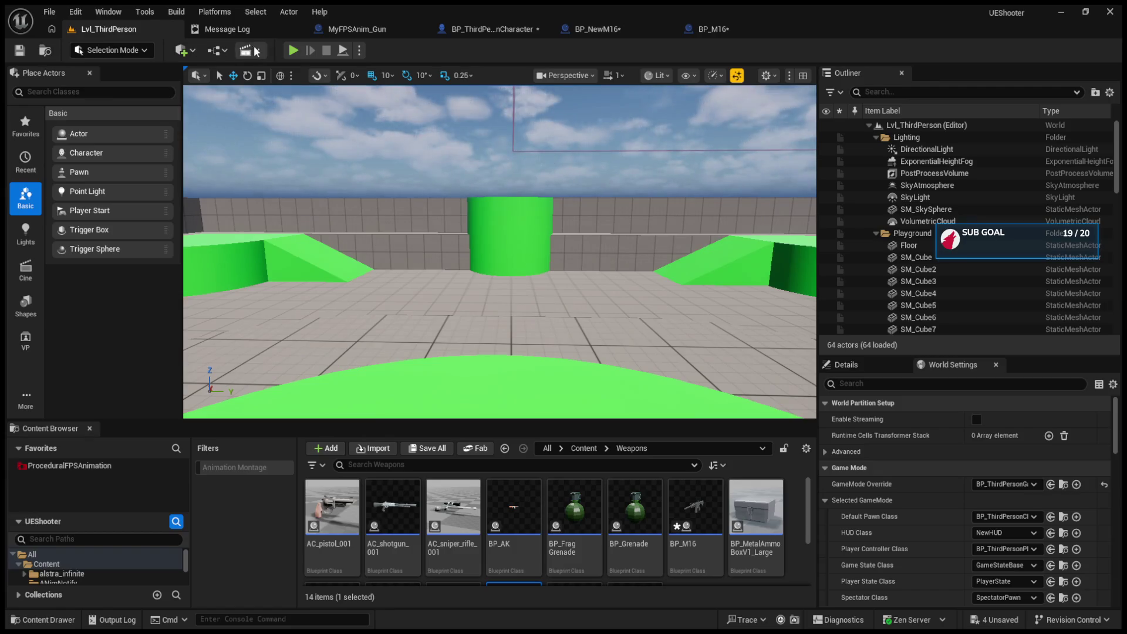
# - Play-test in automatic mode, emptying the M16's magazine at the cylinder and reloading
pyautogui.hotkey('alt', 'p')
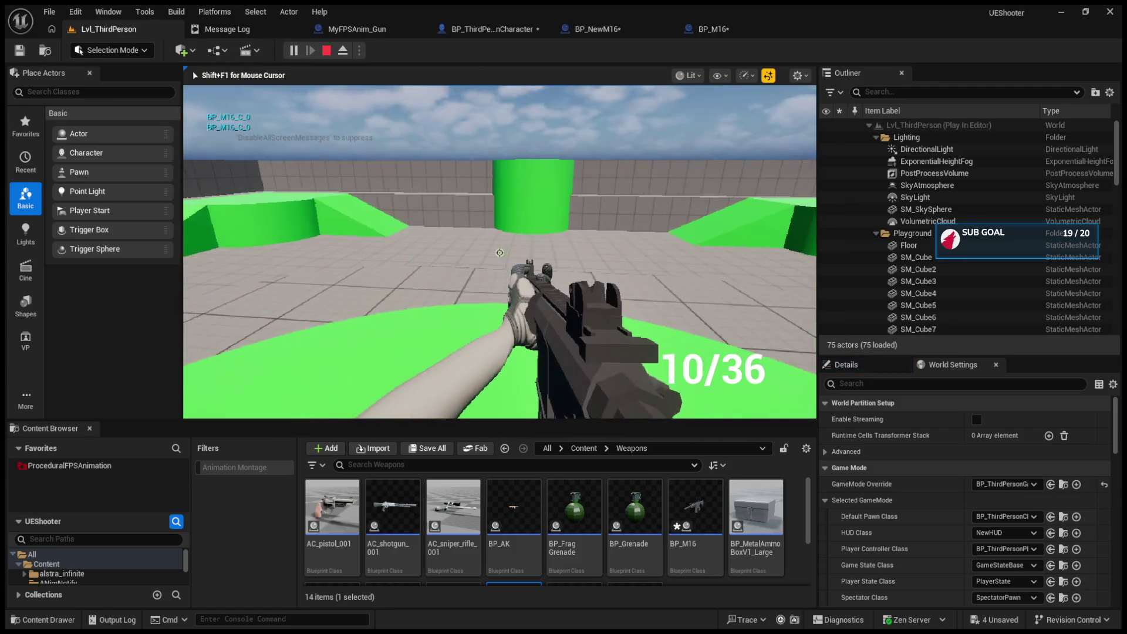
pyautogui.press('b')
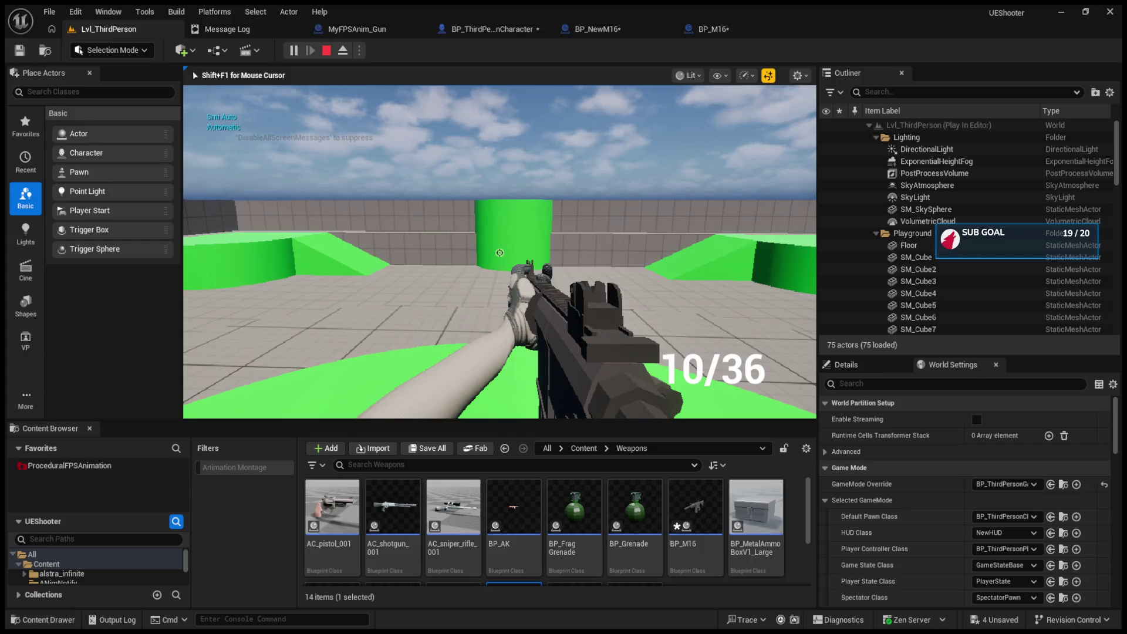
pyautogui.scroll(1, 500, 253)
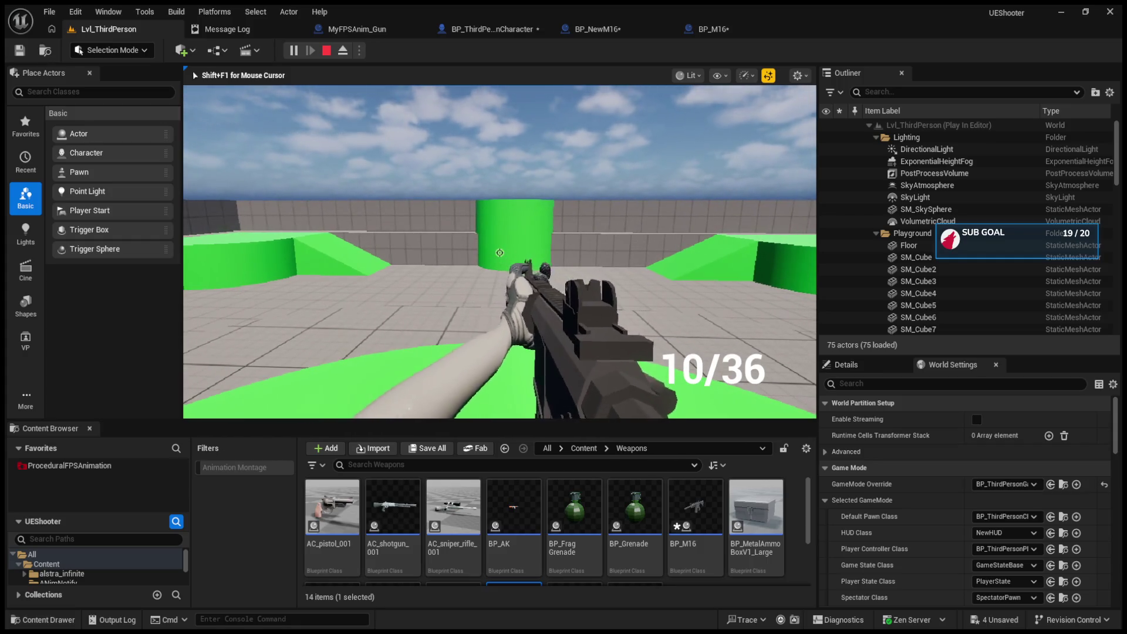
pyautogui.scroll(-1, 500, 253)
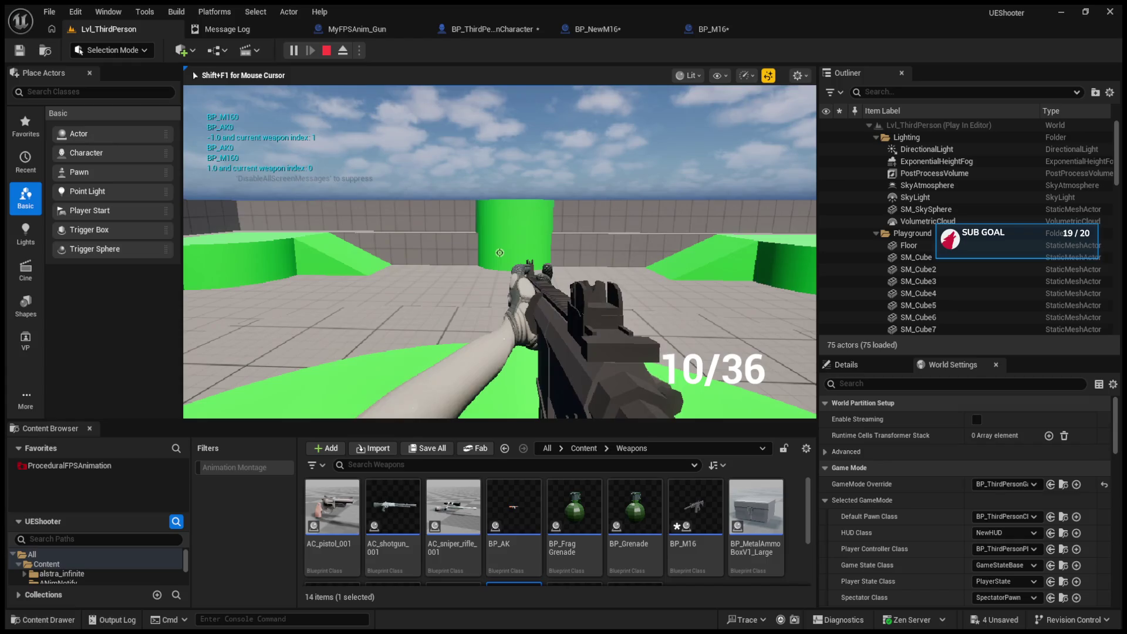
pyautogui.click(500, 252)
pyautogui.click(499, 253)
pyautogui.click(500, 253)
pyautogui.click(500, 253)
pyautogui.click(499, 253)
pyautogui.click(500, 253)
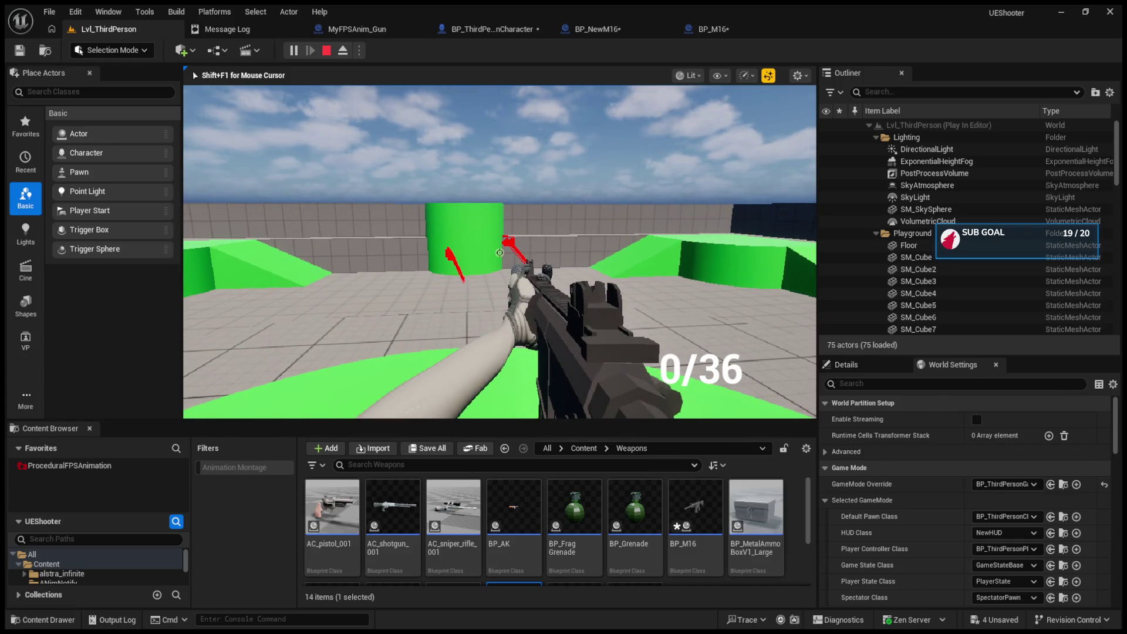
pyautogui.press('r')
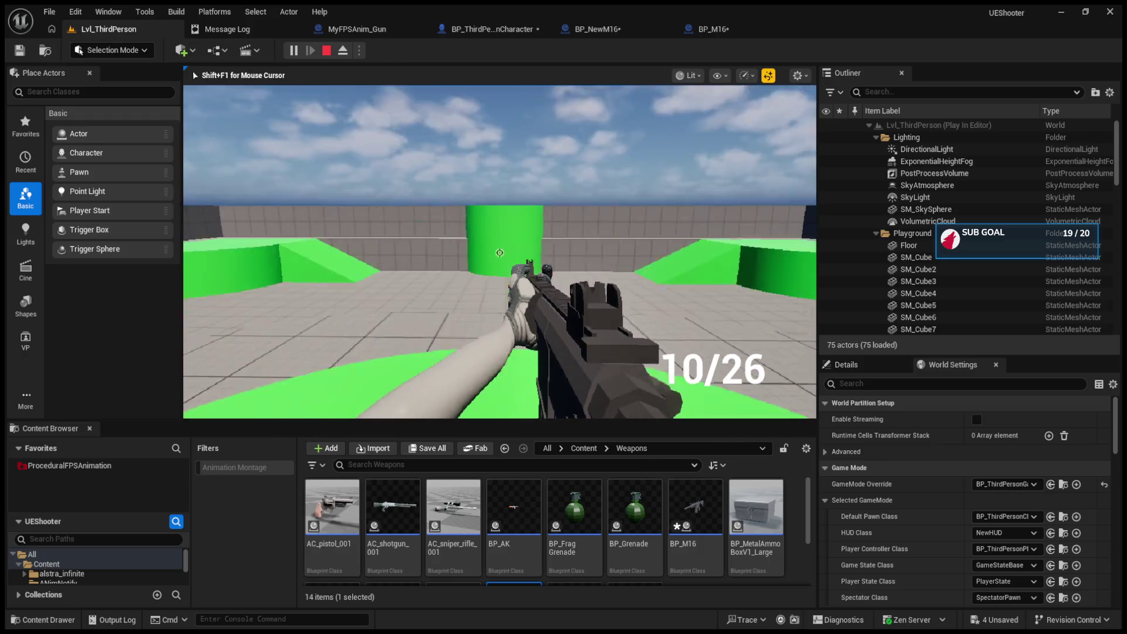
# - Aim down the sights, fire out the magazine again, reload to 10/16 and stop playing
pyautogui.rightClick(500, 252)
pyautogui.click(499, 252)
pyautogui.click(499, 253)
pyautogui.click(499, 252)
pyautogui.click(500, 253)
pyautogui.click(499, 252)
pyautogui.press('r')
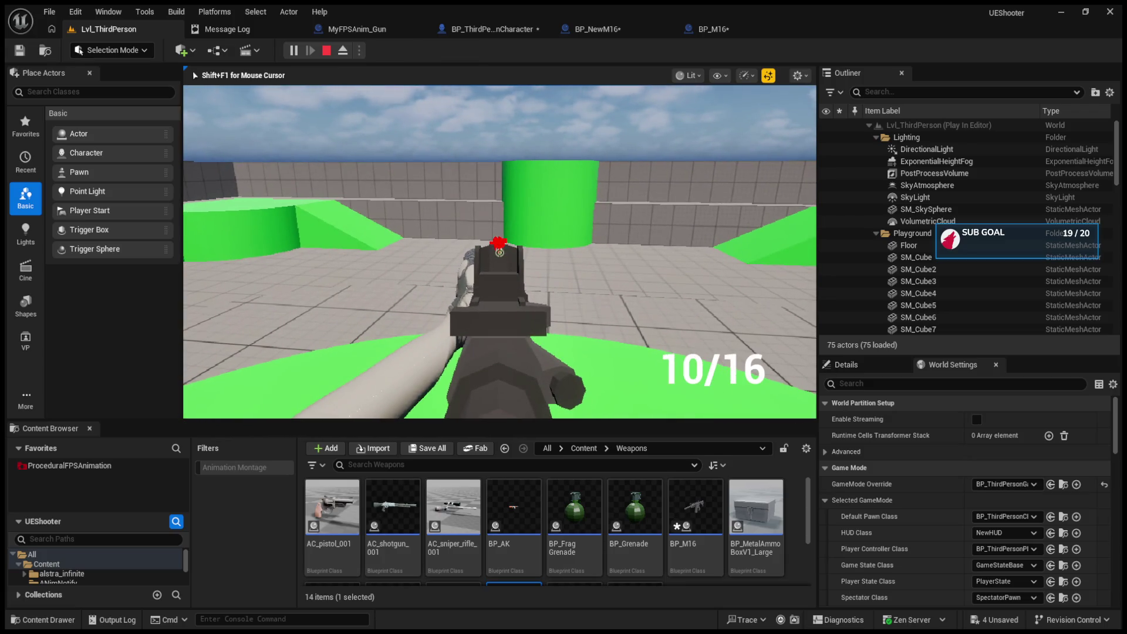
pyautogui.press('Escape')
pyautogui.click(636, 31)
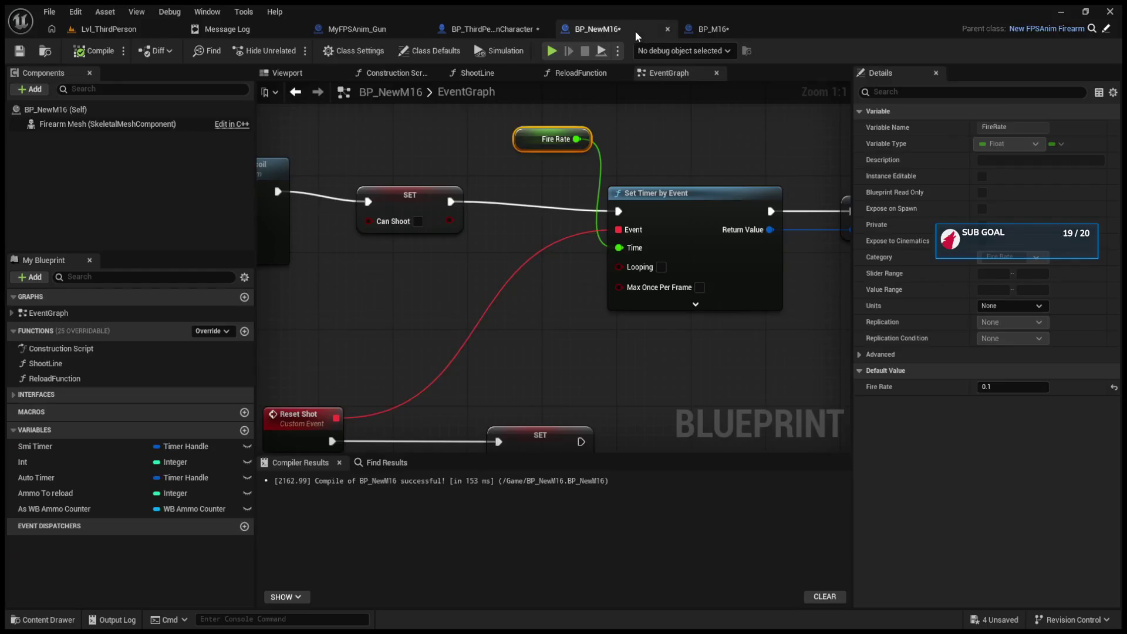
# - Move the SET Can Shoot node and the Reset Shot event further right
pyautogui.moveTo(445, 351)
pyautogui.mouseDown()
pyautogui.moveTo(539, 327)
pyautogui.moveTo(510, 259)
pyautogui.mouseUp()
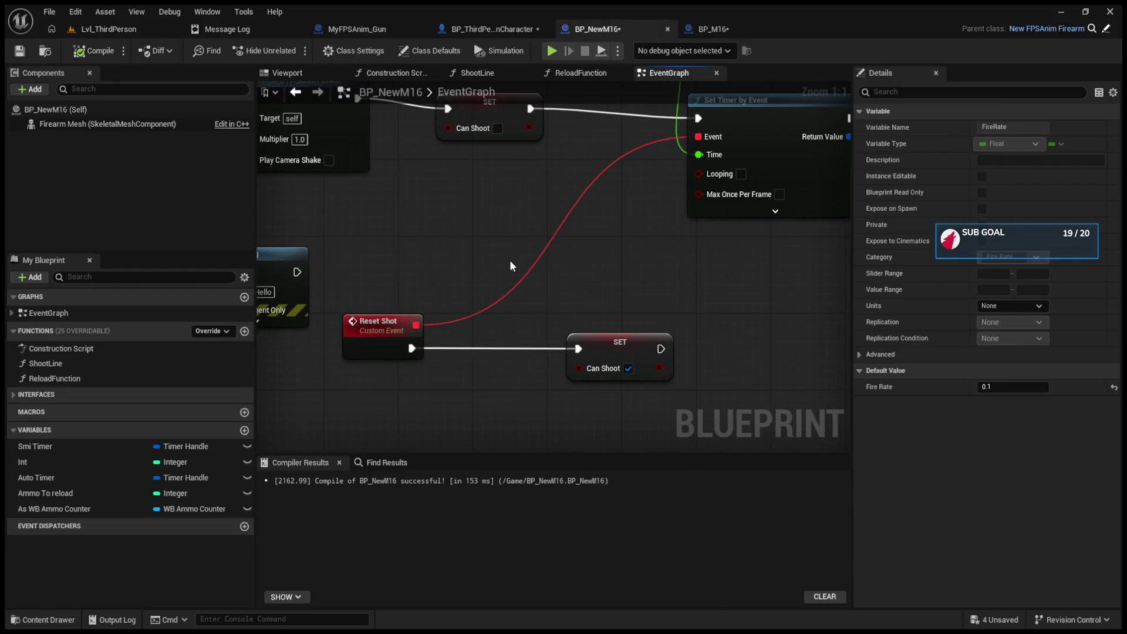
pyautogui.moveTo(631, 355)
pyautogui.mouseDown()
pyautogui.moveTo(782, 326)
pyautogui.moveTo(799, 343)
pyautogui.mouseUp()
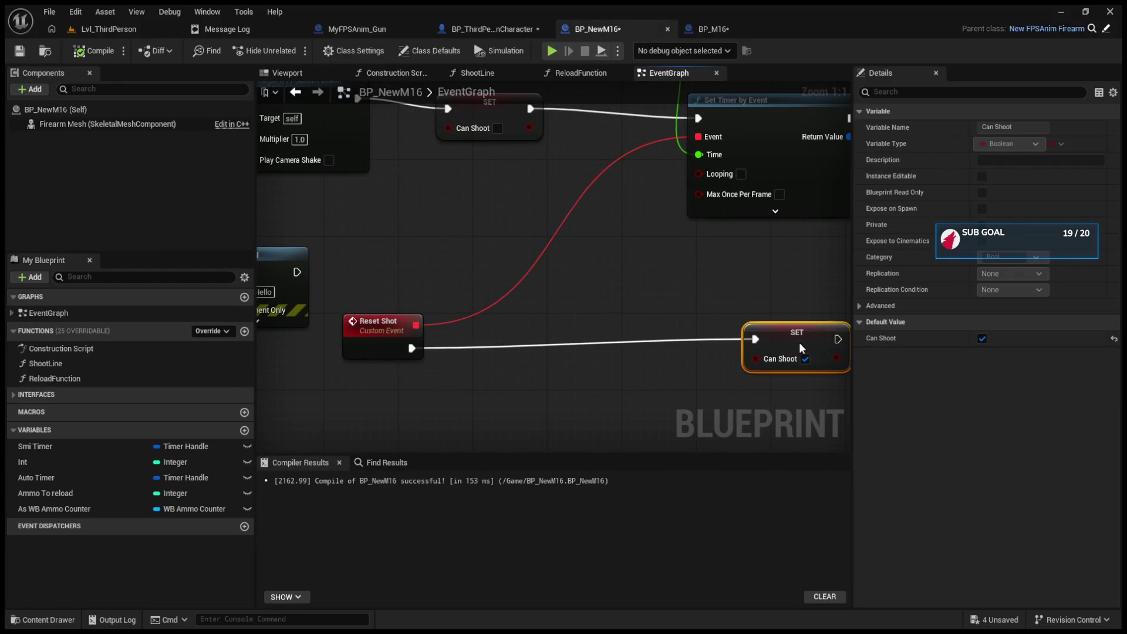
pyautogui.moveTo(385, 330)
pyautogui.mouseDown()
pyautogui.moveTo(614, 307)
pyautogui.moveTo(604, 336)
pyautogui.moveTo(617, 335)
pyautogui.moveTo(679, 297)
pyautogui.mouseUp()
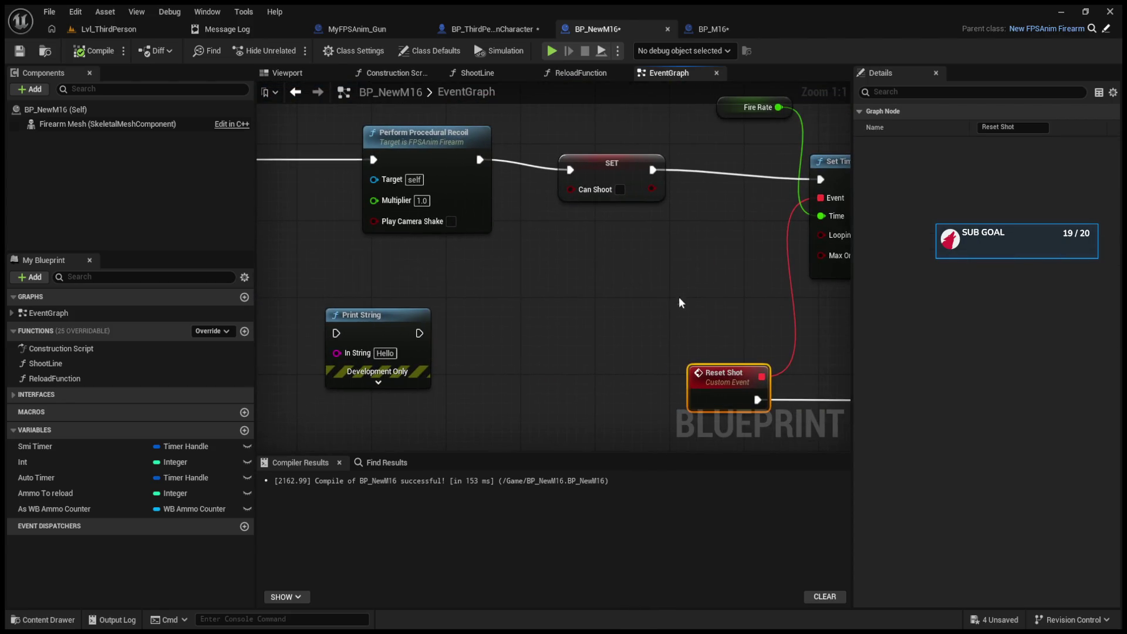
# - Set BP_NewM16's Aim Interpolation Multiplier under Animation > Pose Settings to 10.0, then play-test
pyautogui.click(56, 109)
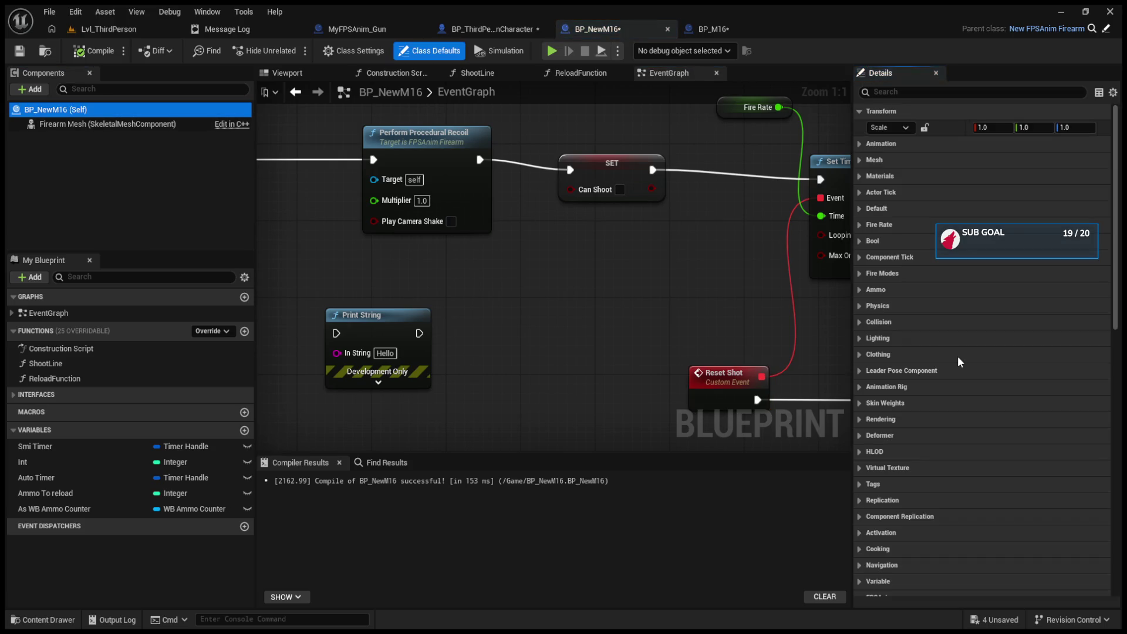
pyautogui.scroll(-15, 957, 356)
pyautogui.scroll(5, 933, 377)
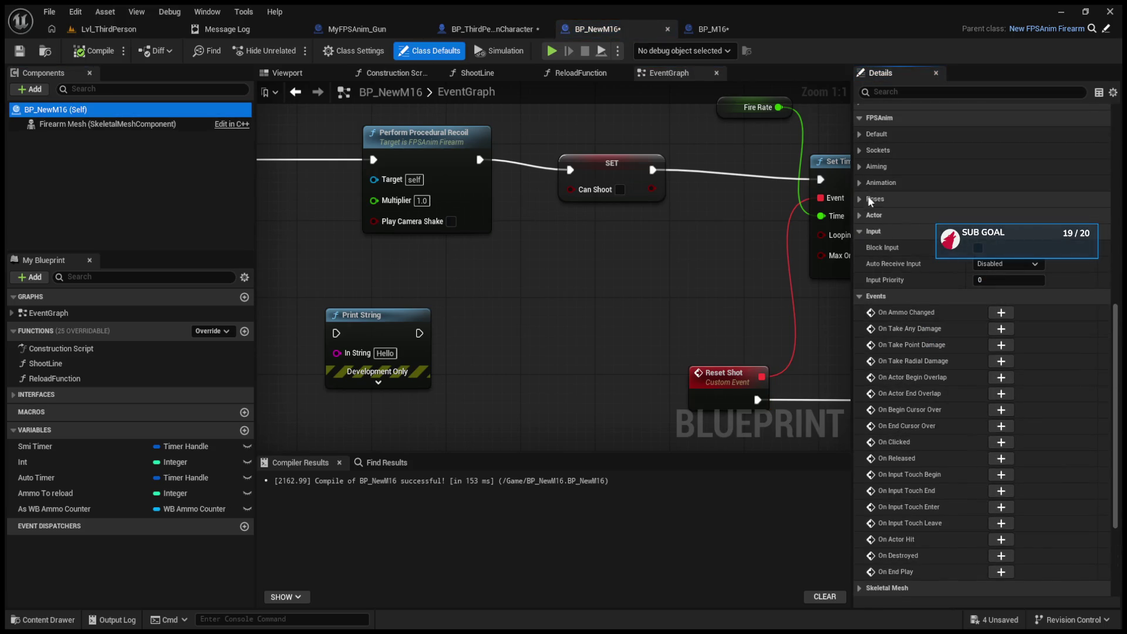
pyautogui.click(860, 183)
pyautogui.click(868, 199)
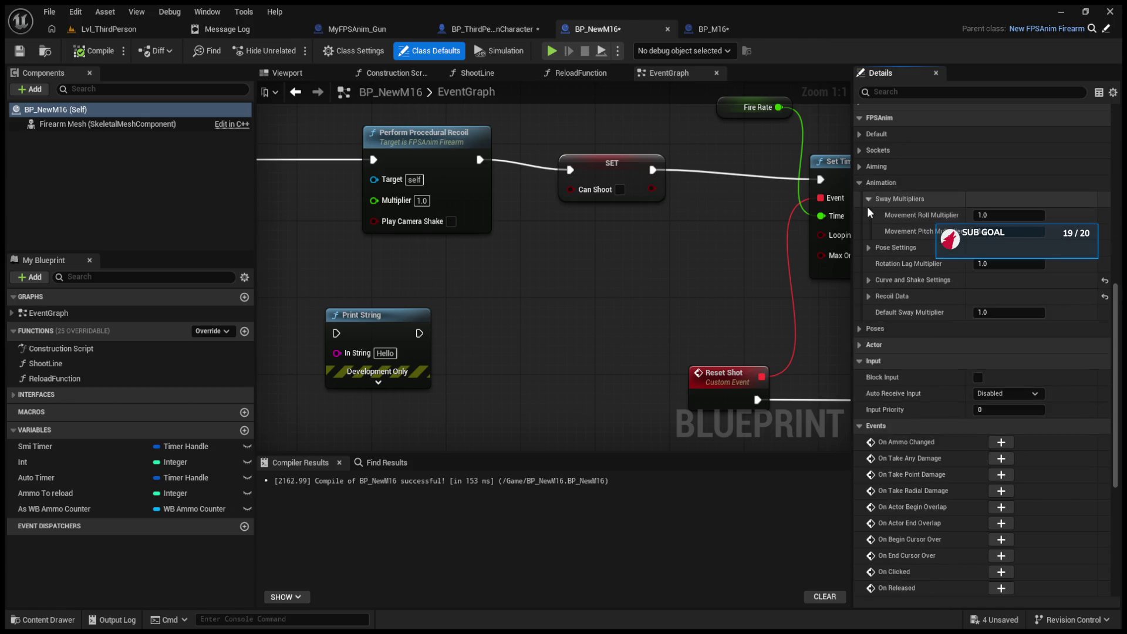
pyautogui.click(869, 247)
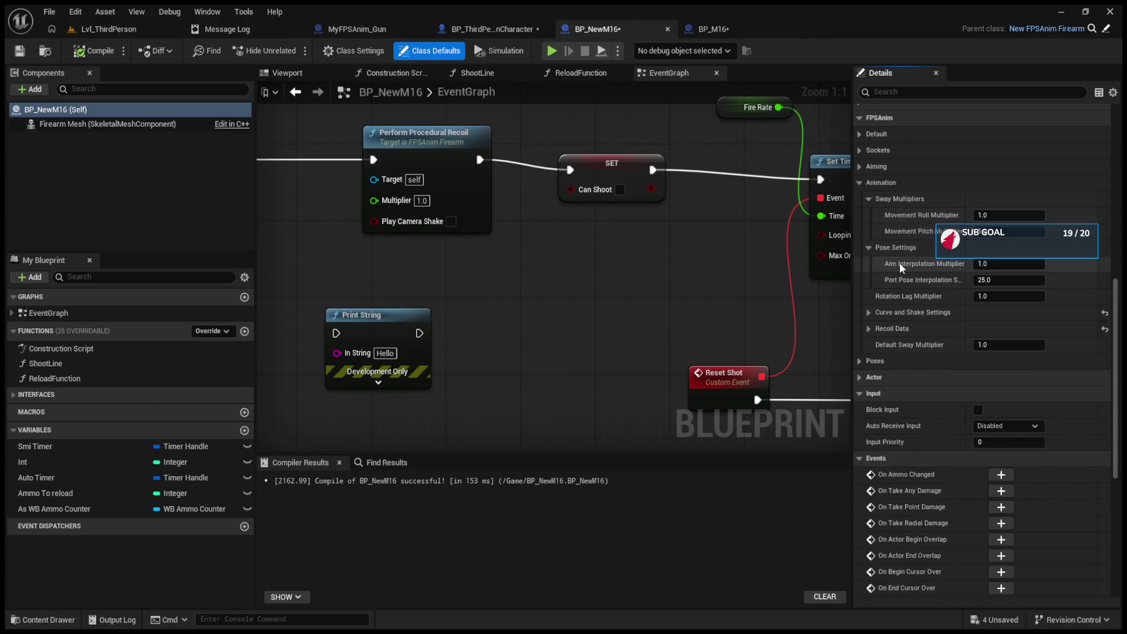
pyautogui.click(996, 264)
pyautogui.click(98, 31)
pyautogui.hotkey('alt', 'p')
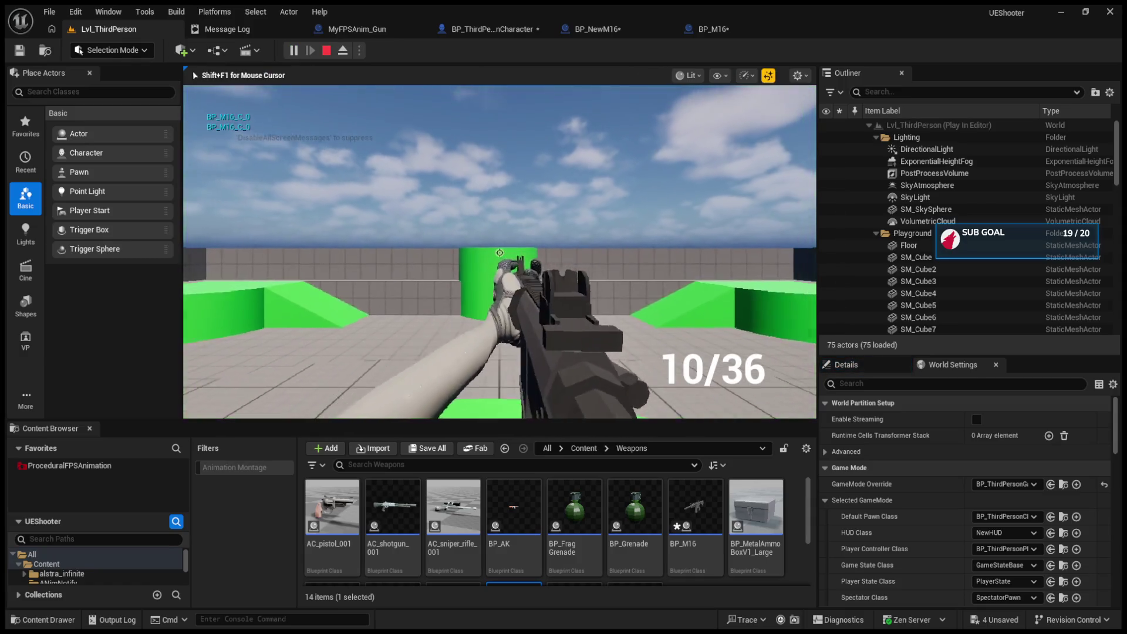
# - End the play test and look over the BP_M16 and BP_NewM16 blueprints
pyautogui.press('Escape')
pyautogui.click(714, 28)
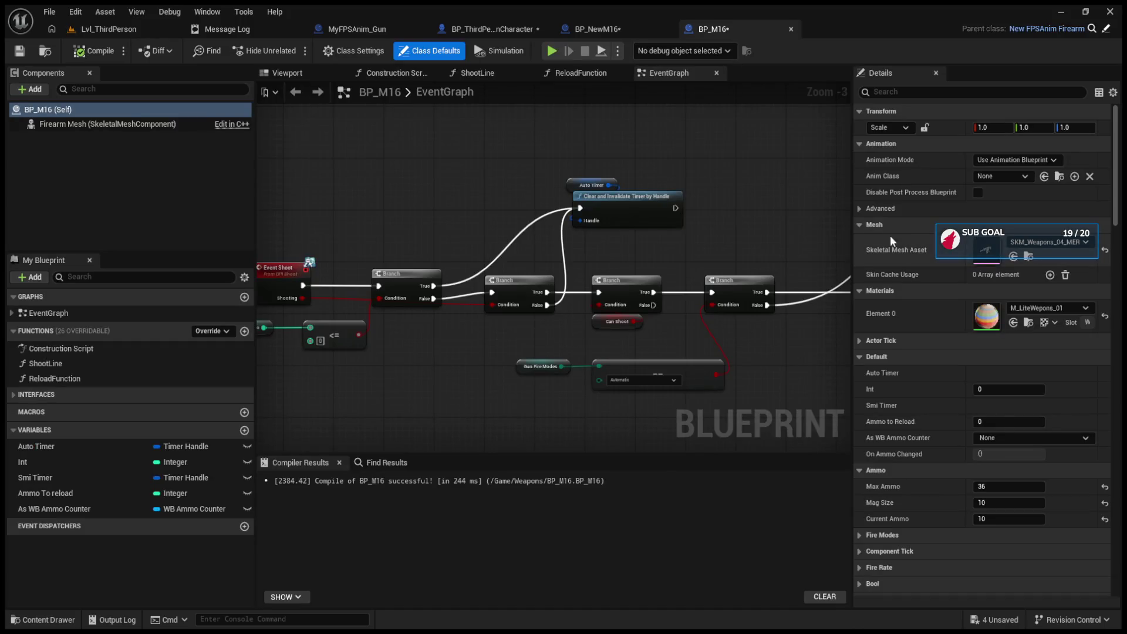
pyautogui.click(610, 29)
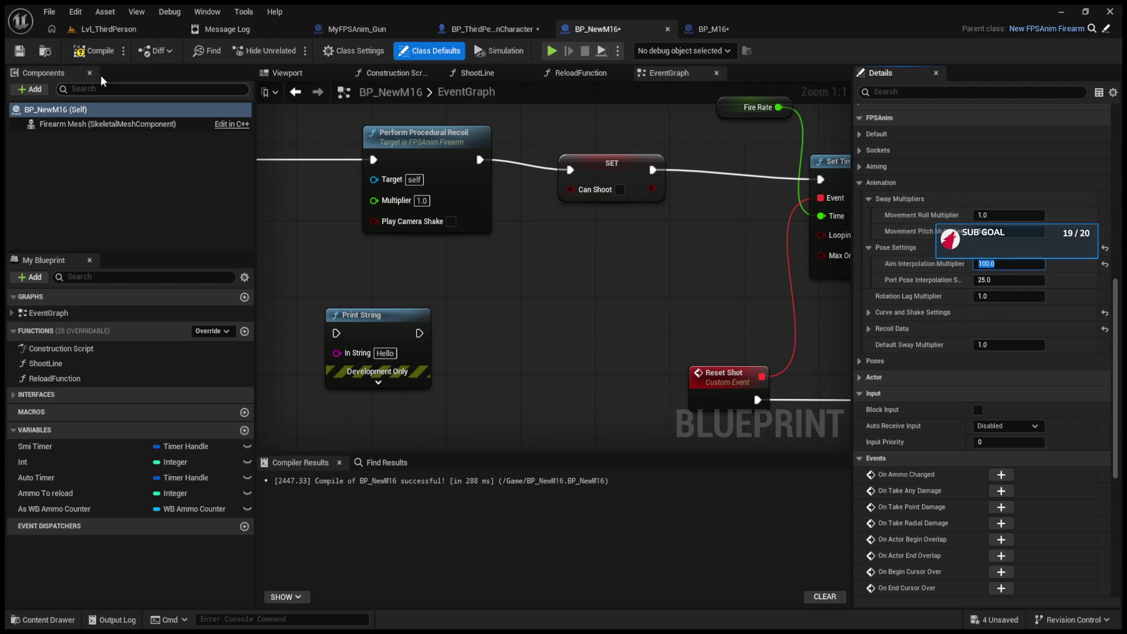
# - Run another short play test from Lvl_ThirdPerson, then return to BP_M16
pyautogui.click(115, 28)
pyautogui.click(291, 51)
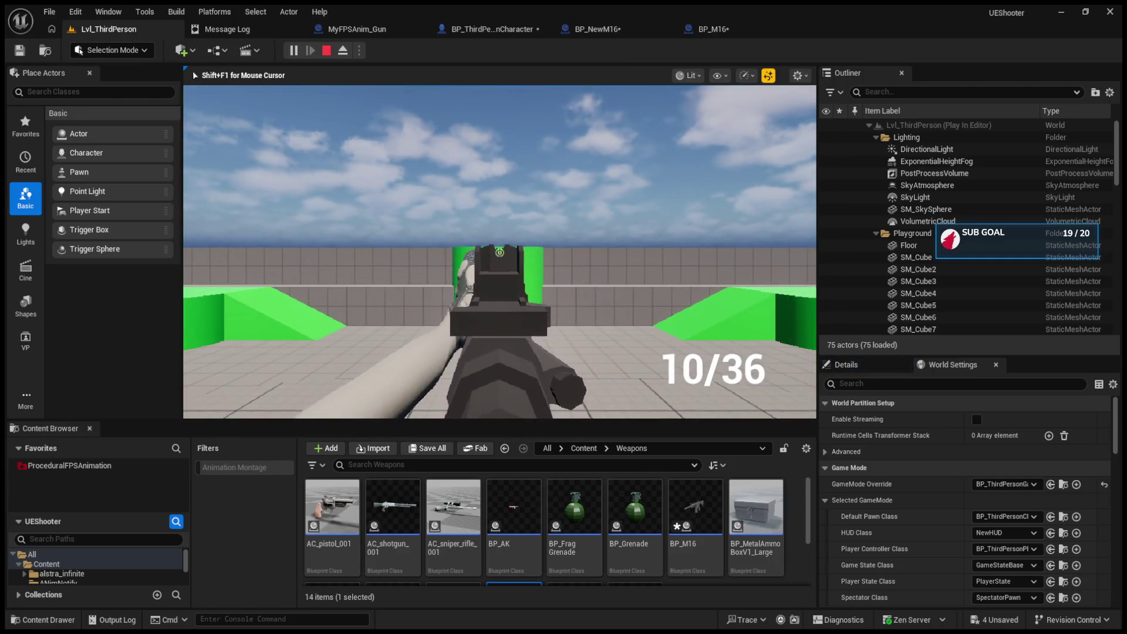
pyautogui.press('Escape')
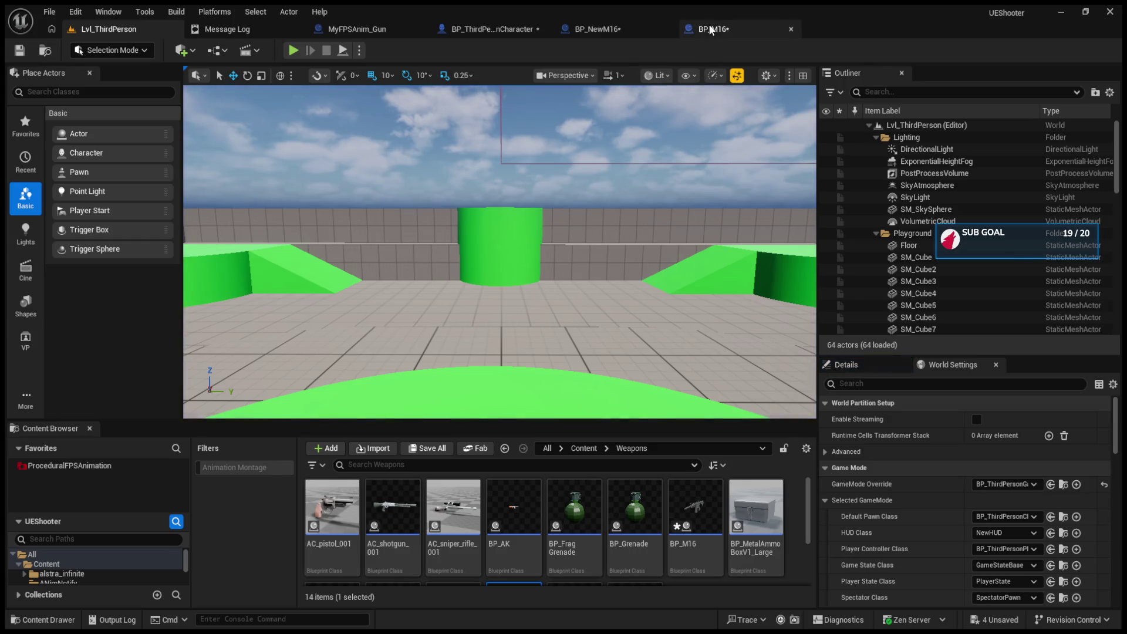
pyautogui.click(711, 34)
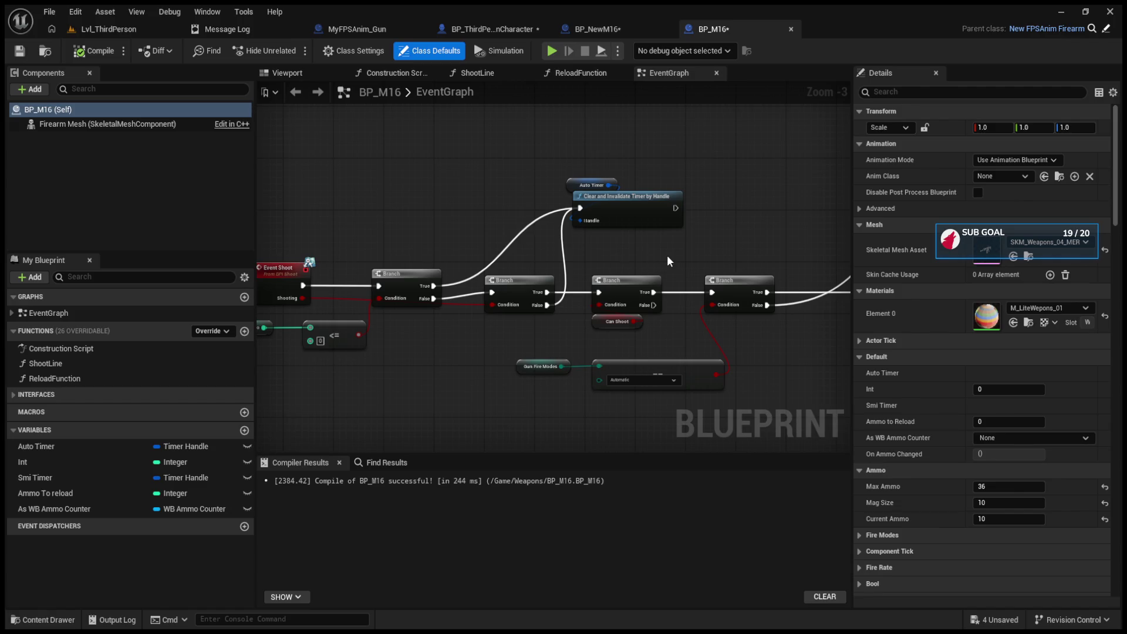
# - Collapse the Default and Ammo groups in BP_M16's Details and briefly check Fire Modes
pyautogui.scroll(-3, 667, 254)
pyautogui.scroll(4, 533, 272)
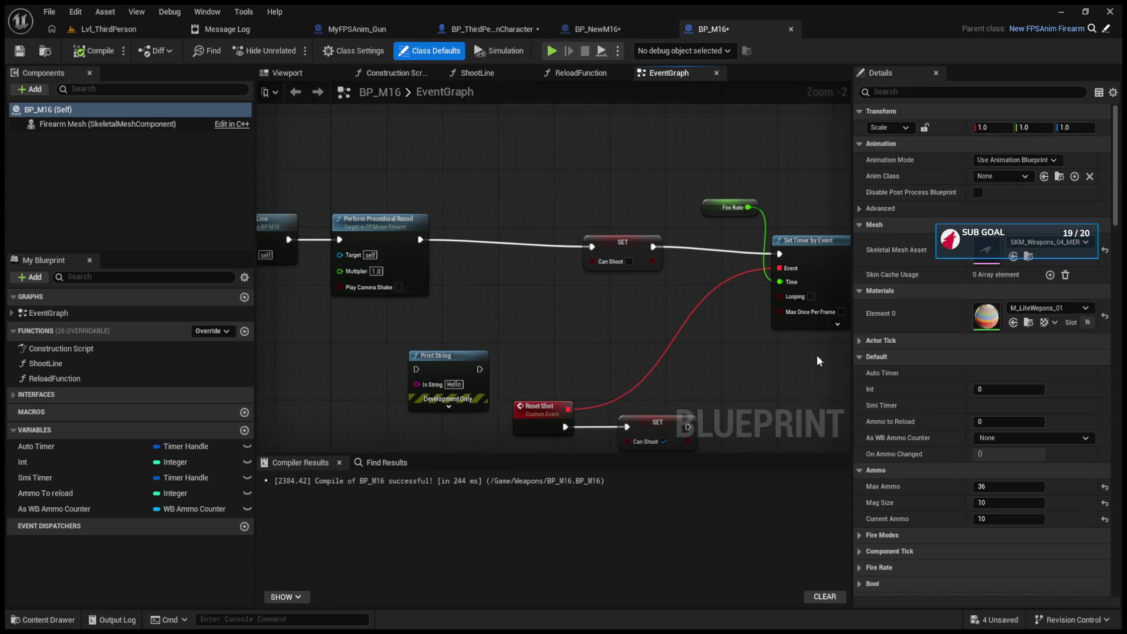
pyautogui.click(862, 358)
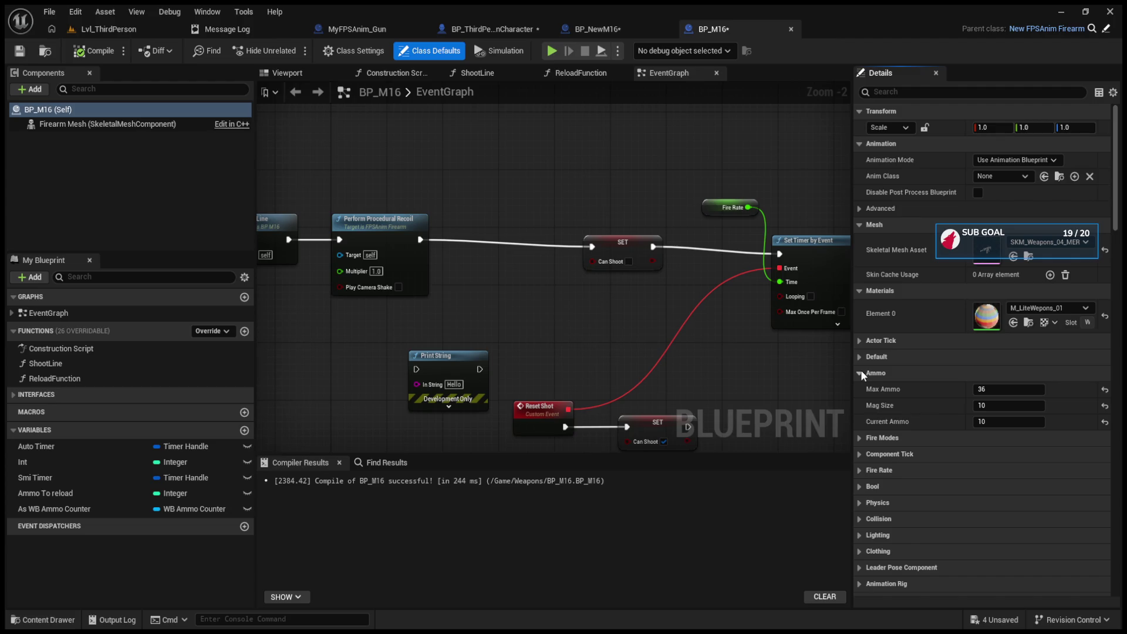
pyautogui.click(860, 371)
pyautogui.click(857, 389)
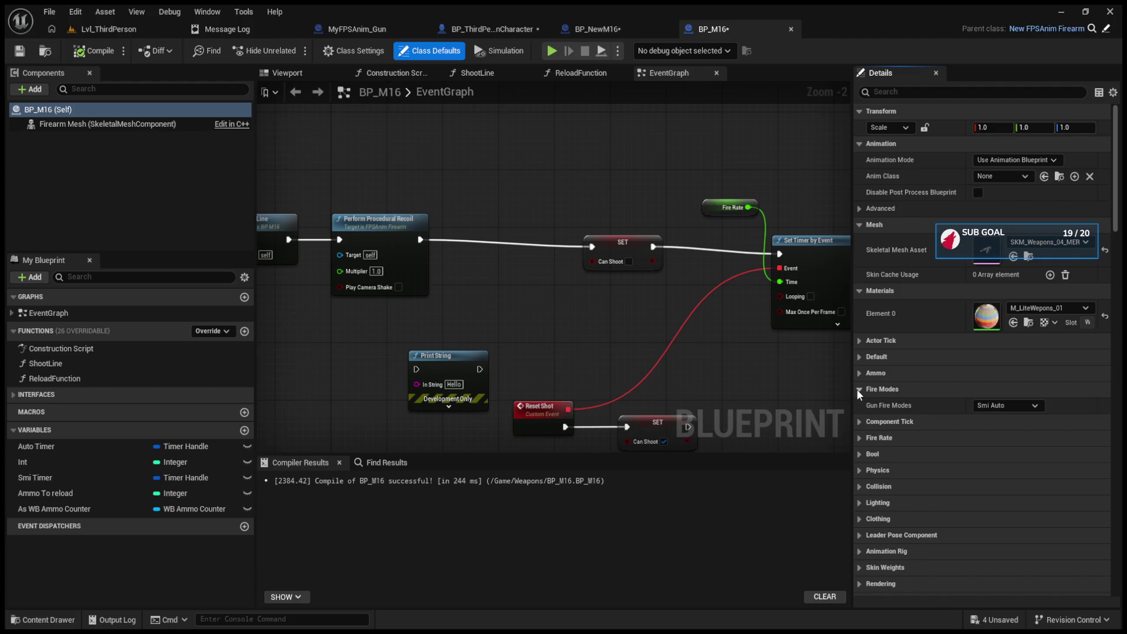
pyautogui.click(864, 389)
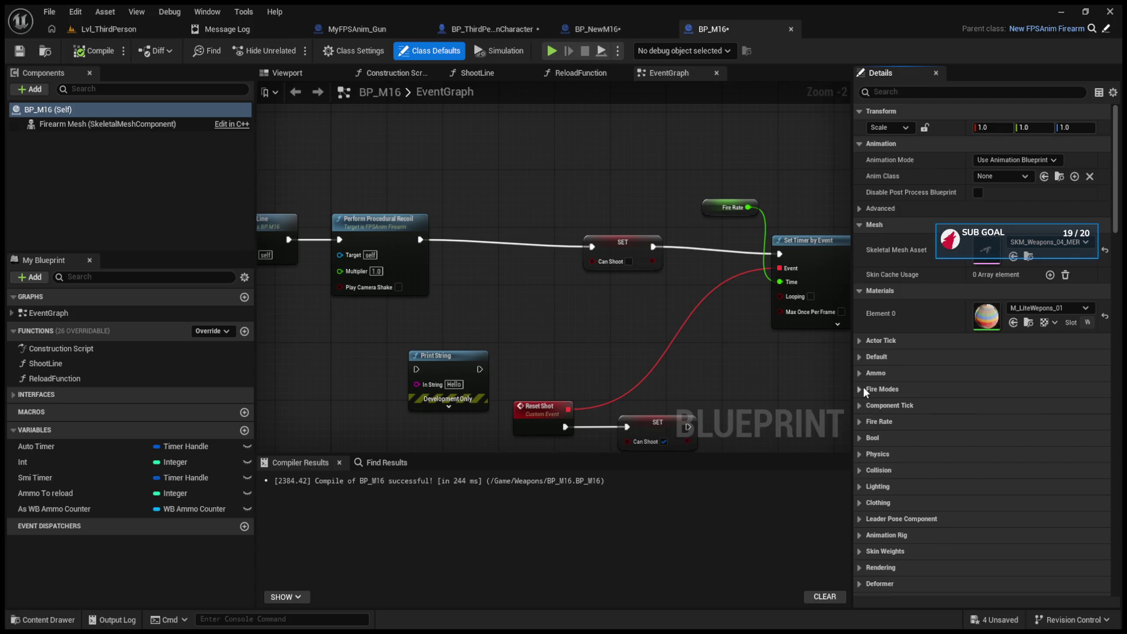
# - In BP_ThirdPersonCharacter, nudge the IA_Shoot event node slightly to the right
pyautogui.click(567, 30)
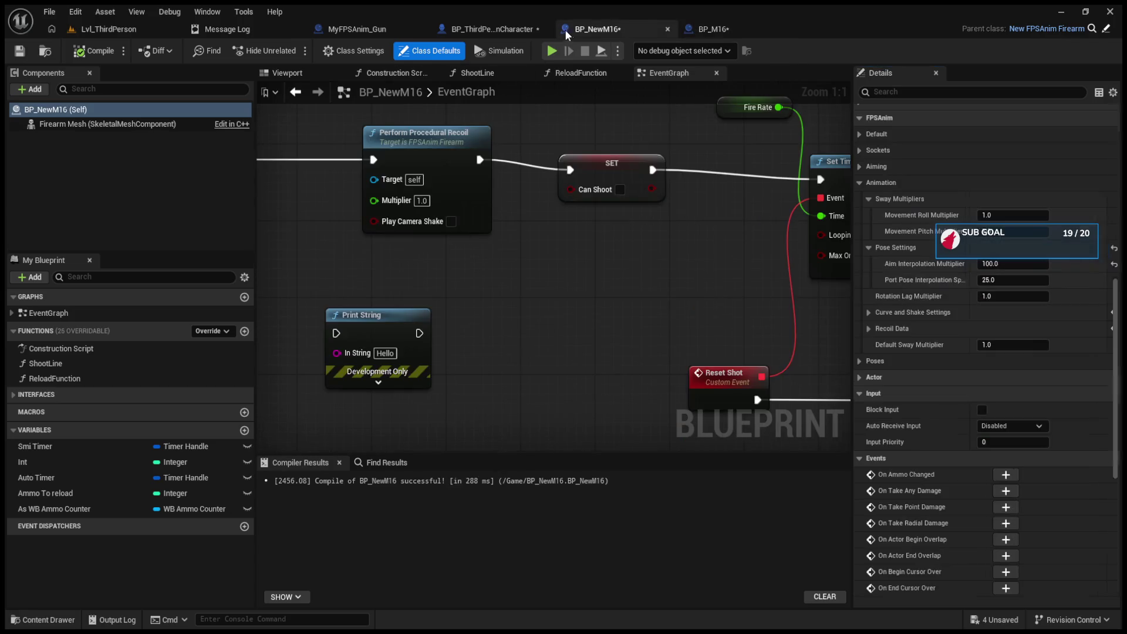
pyautogui.click(492, 28)
pyautogui.moveTo(375, 181); pyautogui.dragTo(400, 181)
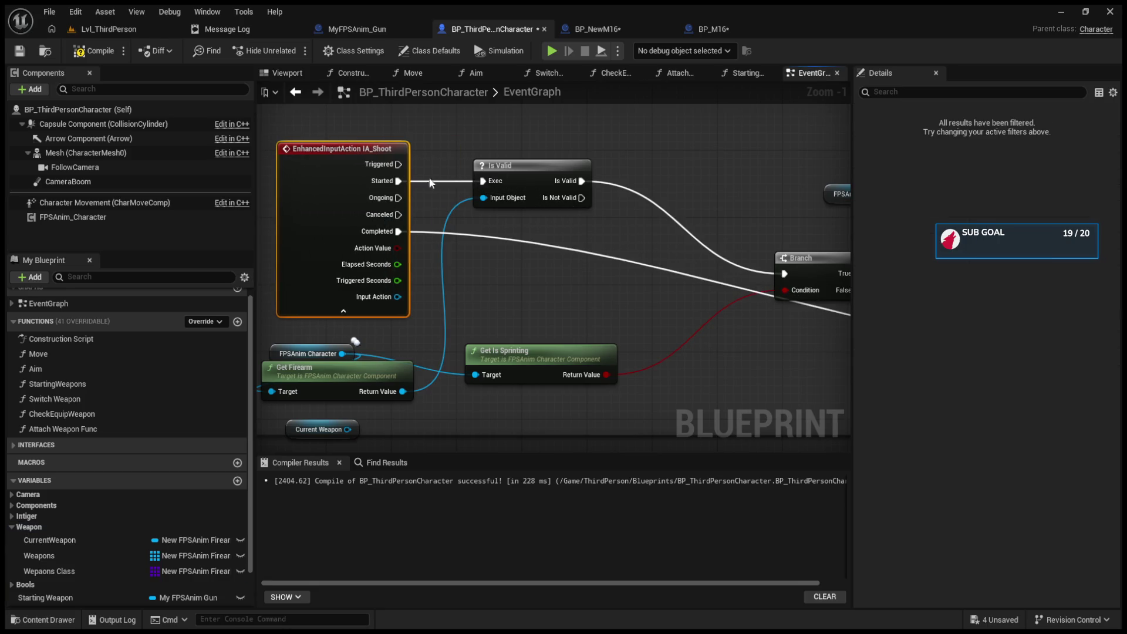
# - Play-test with the rifle, emptying the M16 at the green pillar and reloading to 10/26
pyautogui.click(99, 31)
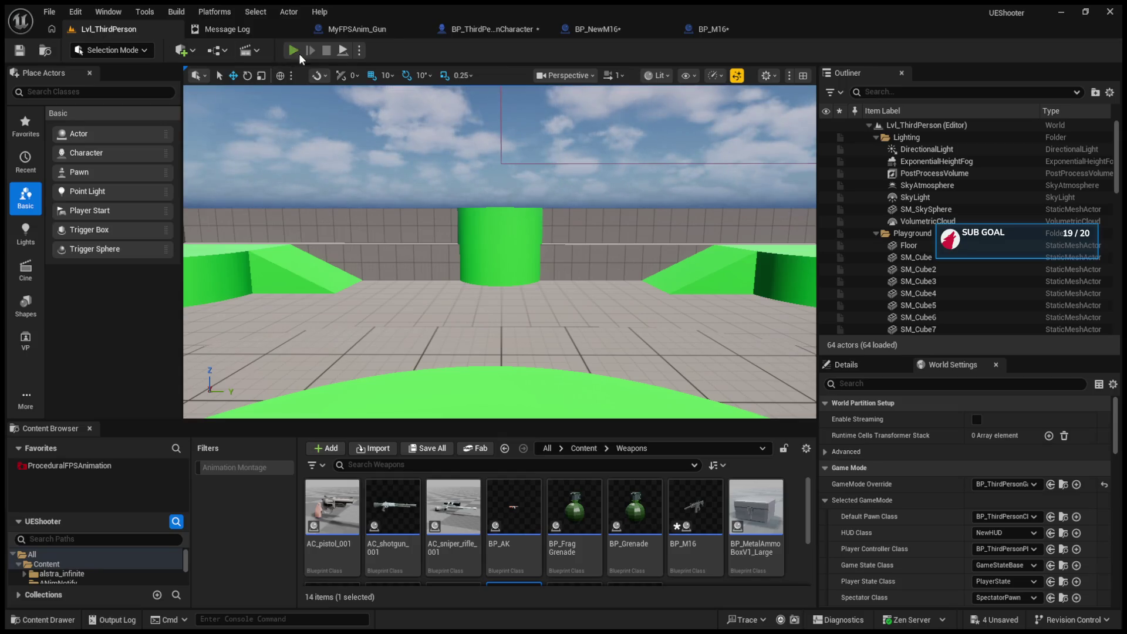
pyautogui.click(293, 51)
pyautogui.press('1')
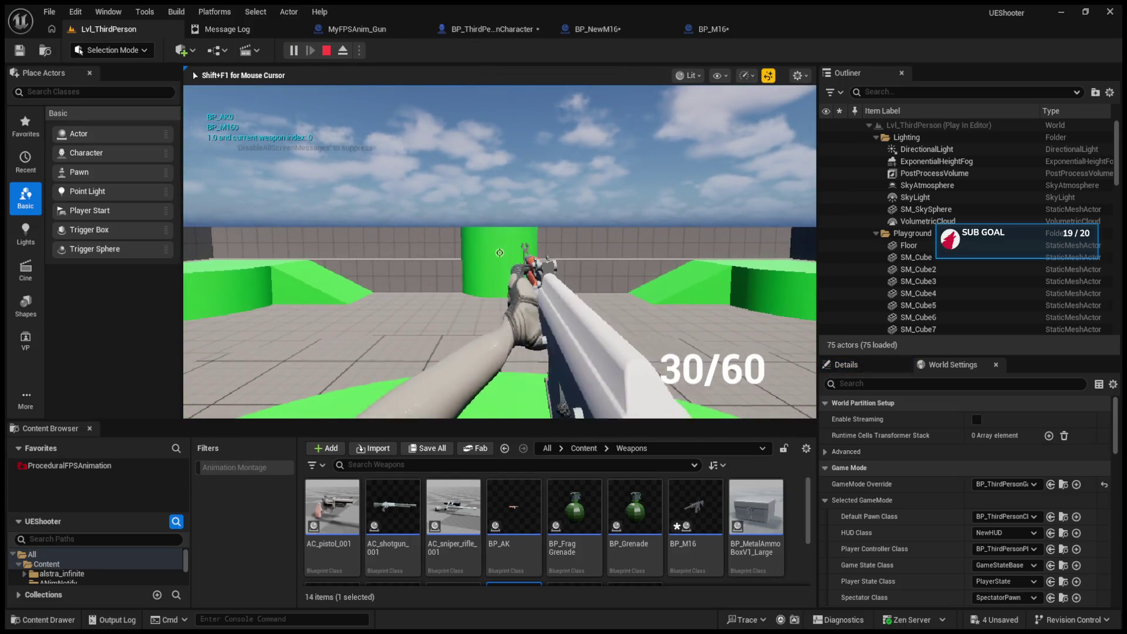
pyautogui.scroll(-1, 500, 253)
pyautogui.moveTo(500, 252); pyautogui.dragTo(500, 252)
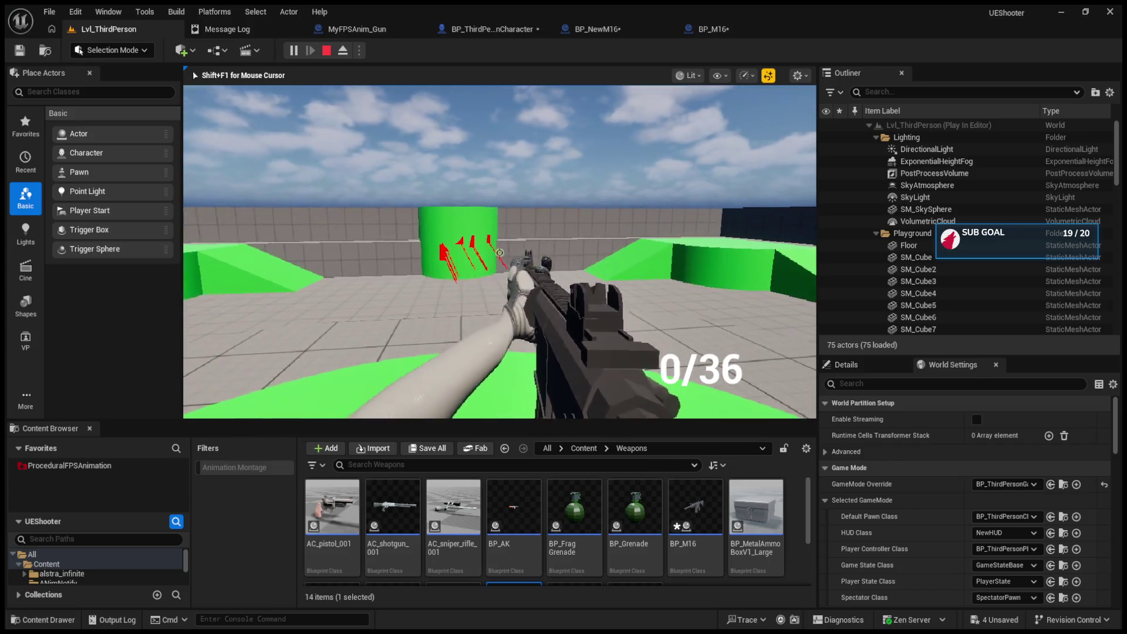
pyautogui.press('r')
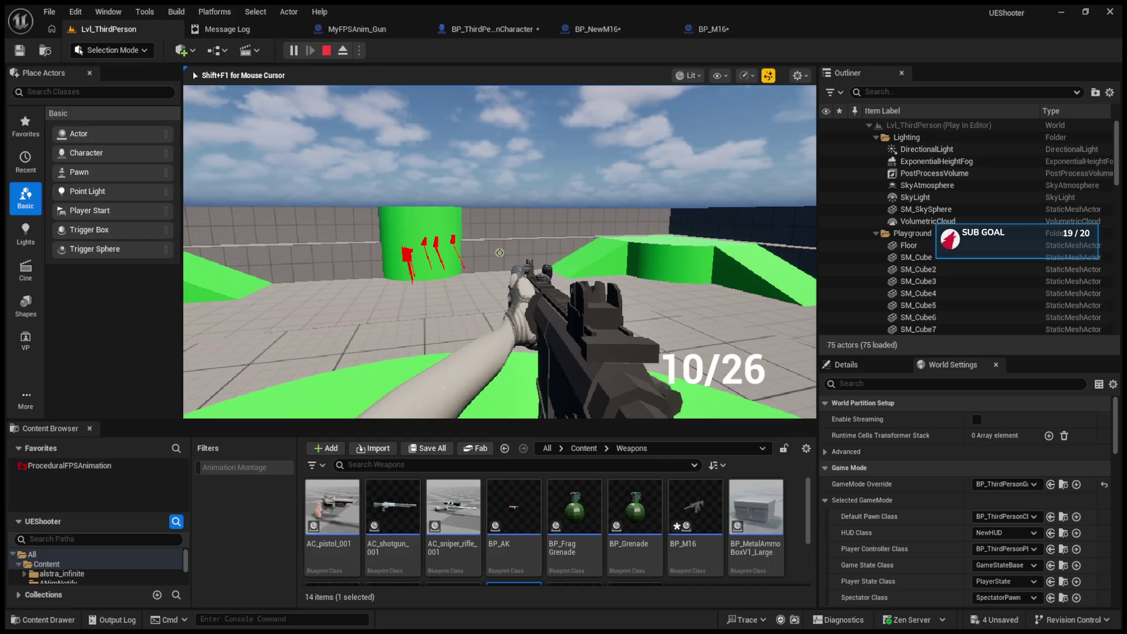
pyautogui.press('d')
pyautogui.press('Escape')
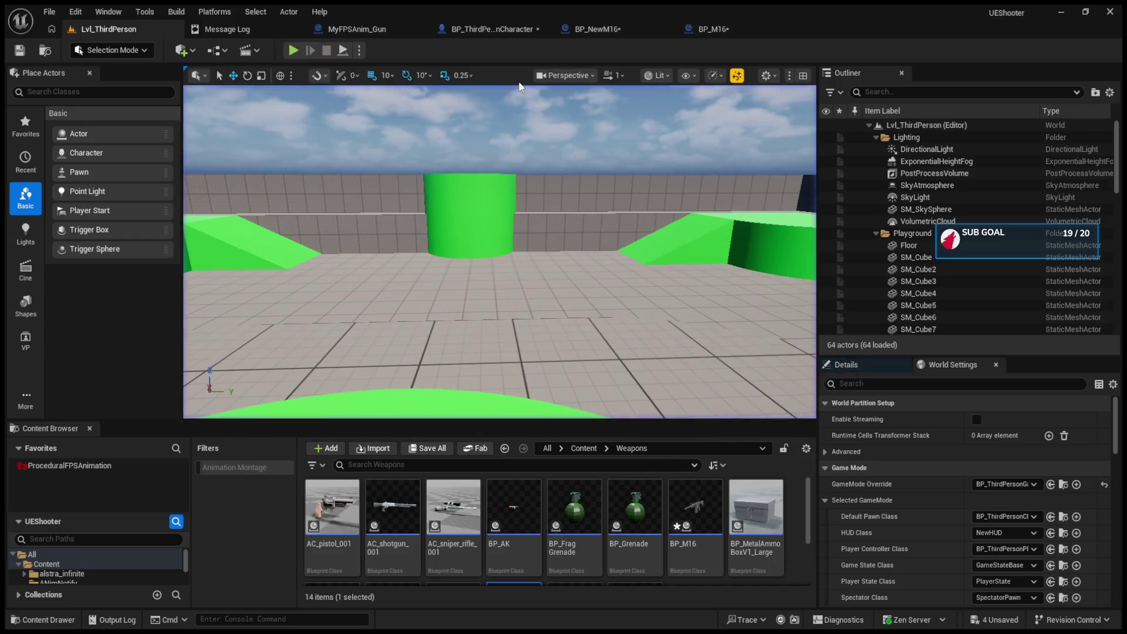
# - Return to the BP_ThirdPersonCharacter event graph
pyautogui.click(506, 31)
pyautogui.scroll(-4, 529, 226)
pyautogui.scroll(5, 673, 306)
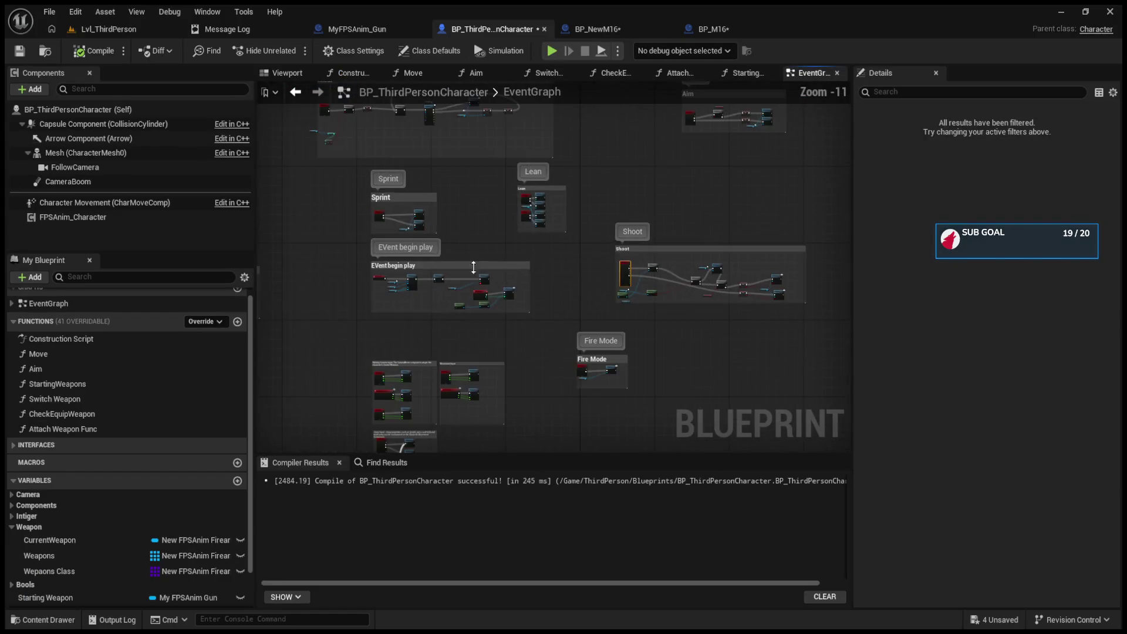
# - Open the StartingWeapons graph, locate Attach Weapon Func, then go back to the EventGraph
pyautogui.moveTo(605, 221)
pyautogui.mouseDown()
pyautogui.moveTo(581, 330)
pyautogui.moveTo(596, 194)
pyautogui.moveTo(604, 354)
pyautogui.moveTo(460, 314)
pyautogui.mouseUp()
pyautogui.doubleClick(450, 273)
pyautogui.scroll(5, 673, 333)
pyautogui.moveTo(810, 308); pyautogui.dragTo(462, 300)
pyautogui.scroll(-5, 462, 301)
pyautogui.scroll(2, 428, 276)
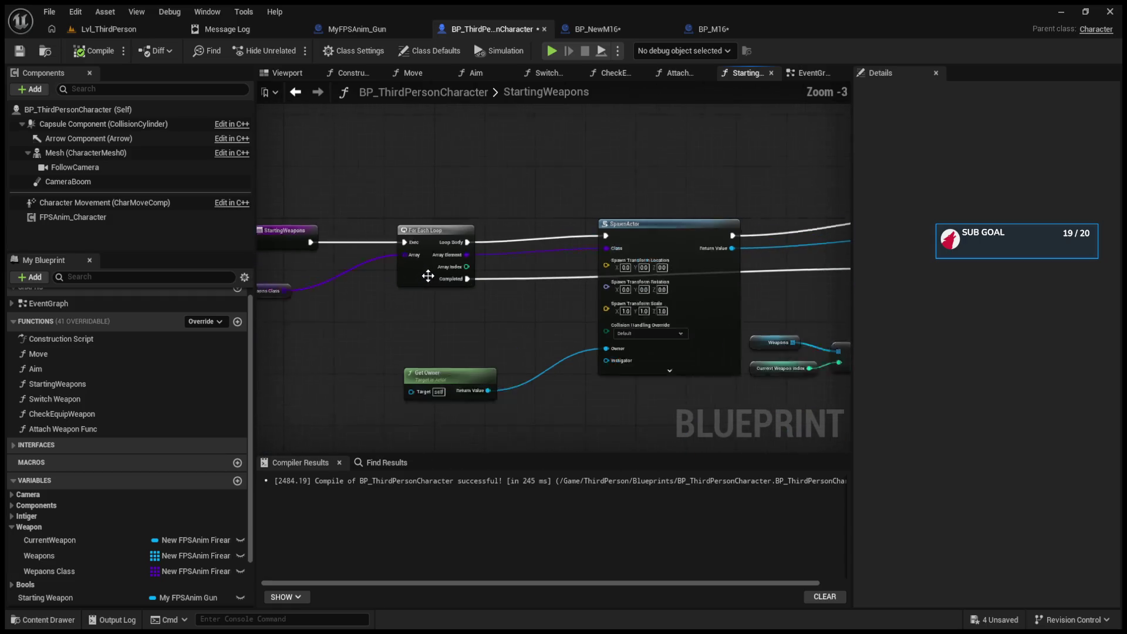
pyautogui.click(295, 92)
pyautogui.moveTo(517, 267); pyautogui.dragTo(791, 259)
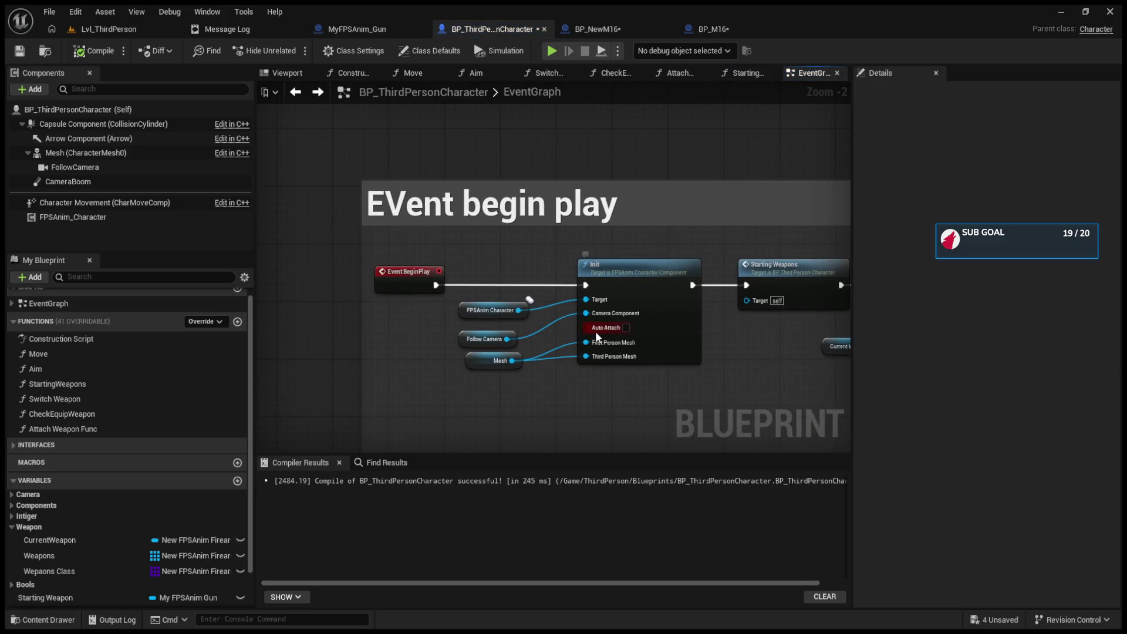
# - Reopen StartingWeapons, move the Attach Weapon Func call right and open its function graph
pyautogui.doubleClick(776, 274)
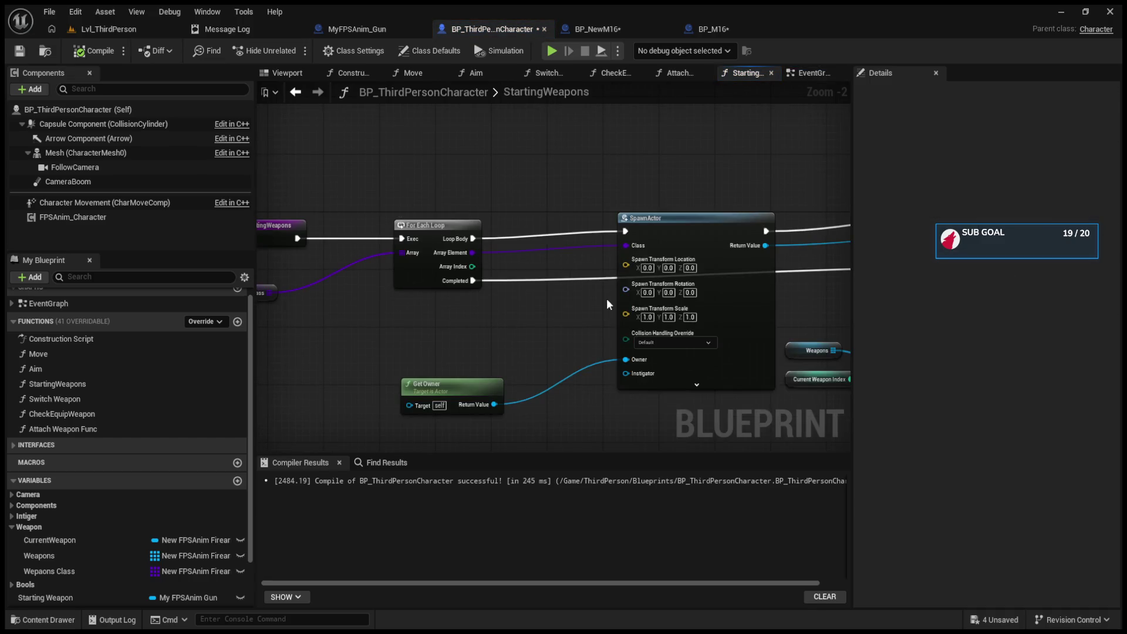
pyautogui.moveTo(607, 299); pyautogui.dragTo(504, 288)
pyautogui.moveTo(697, 296); pyautogui.dragTo(503, 299)
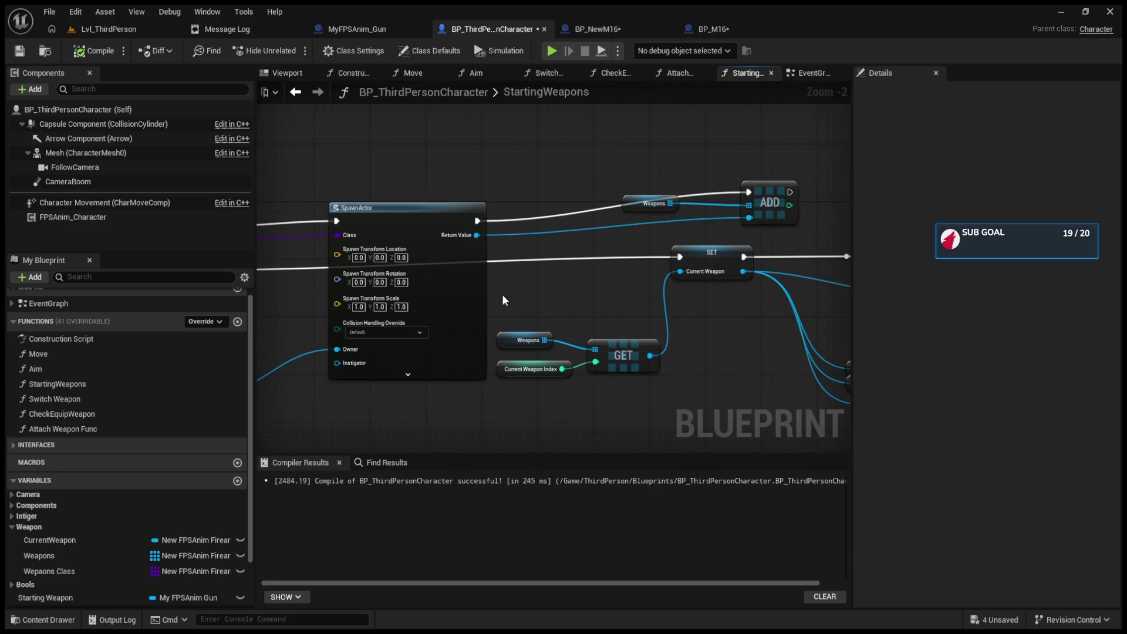
pyautogui.scroll(2, 534, 294)
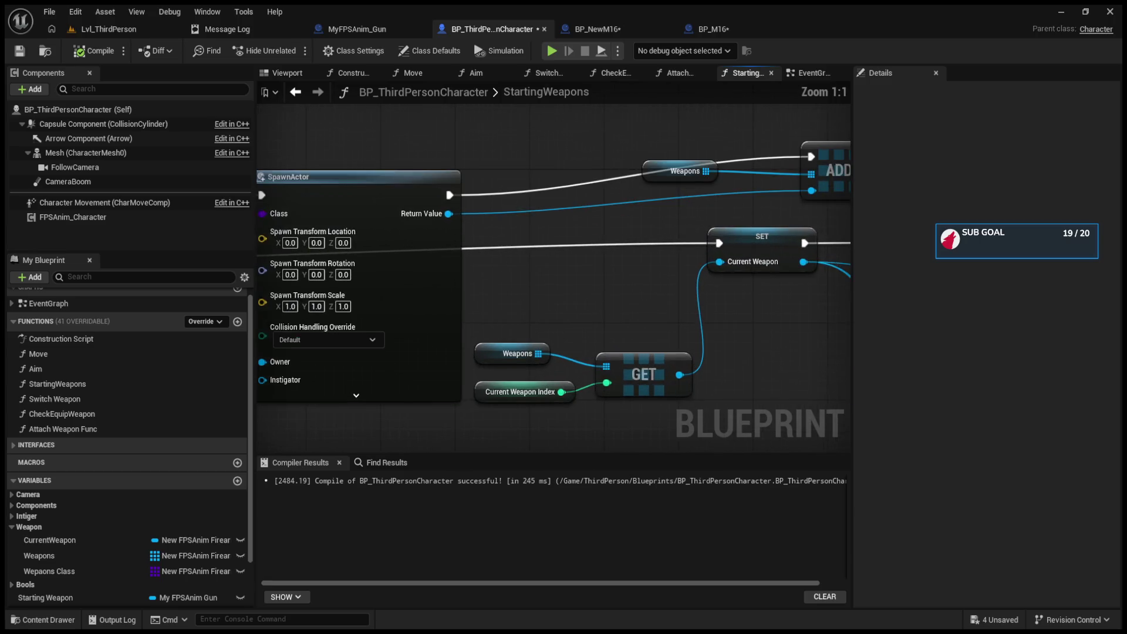
pyautogui.moveTo(642, 316); pyautogui.dragTo(468, 312)
pyautogui.click(706, 237)
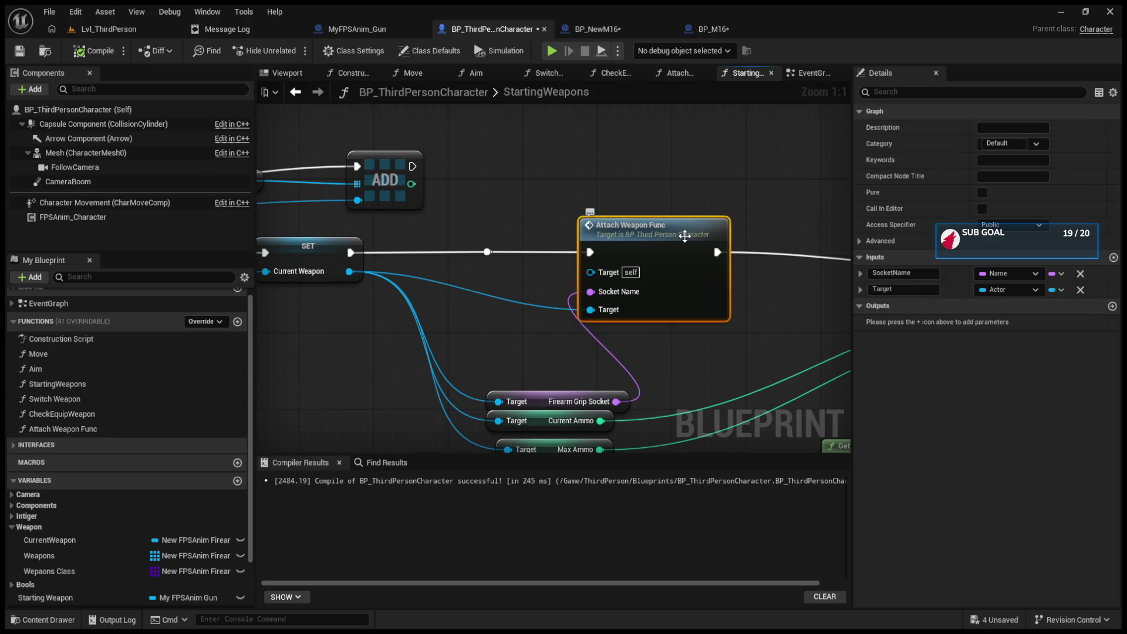
pyautogui.moveTo(657, 236); pyautogui.dragTo(732, 237)
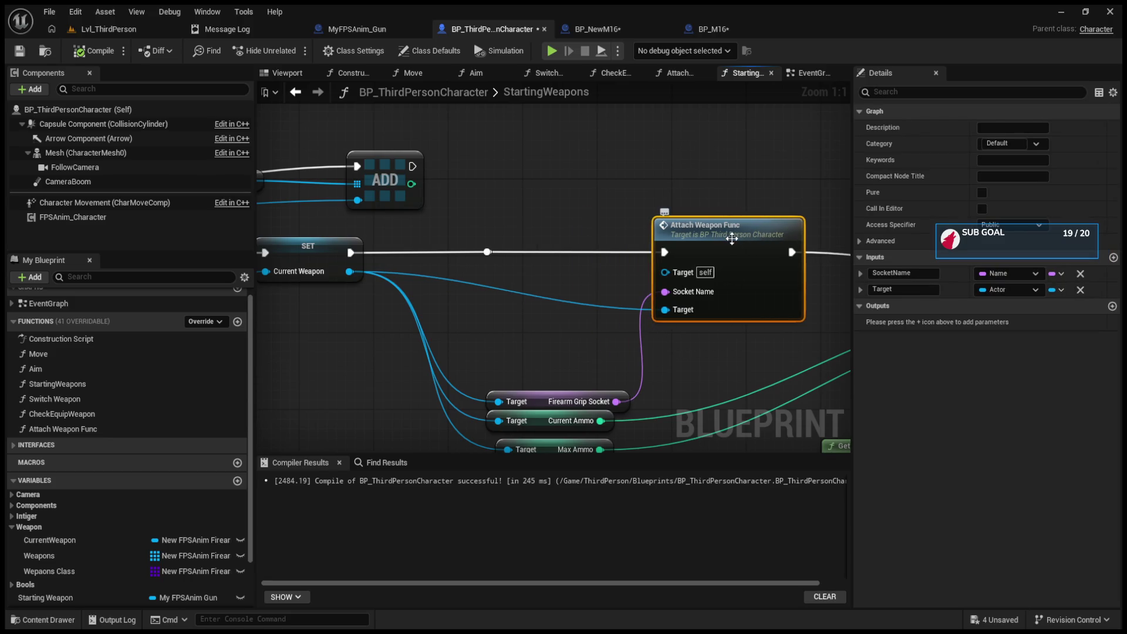
pyautogui.doubleClick(732, 238)
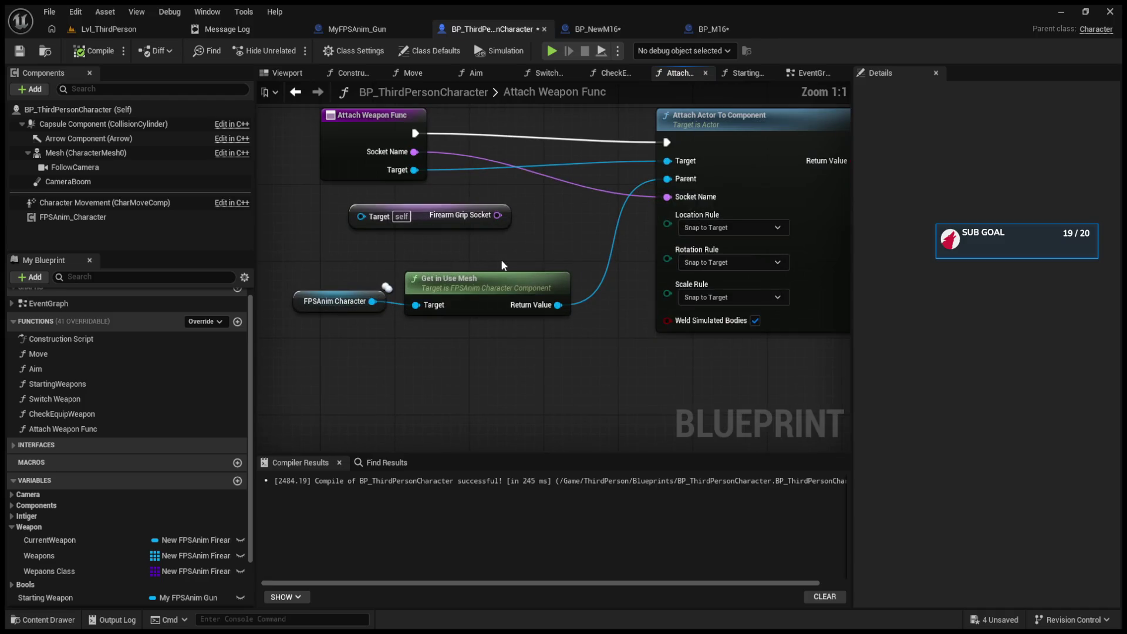
# - Delete the Firearm Grip Socket node and shift the FPSAnim Character and Get In Use Mesh nodes up-left
pyautogui.click(419, 225)
pyautogui.press('Delete')
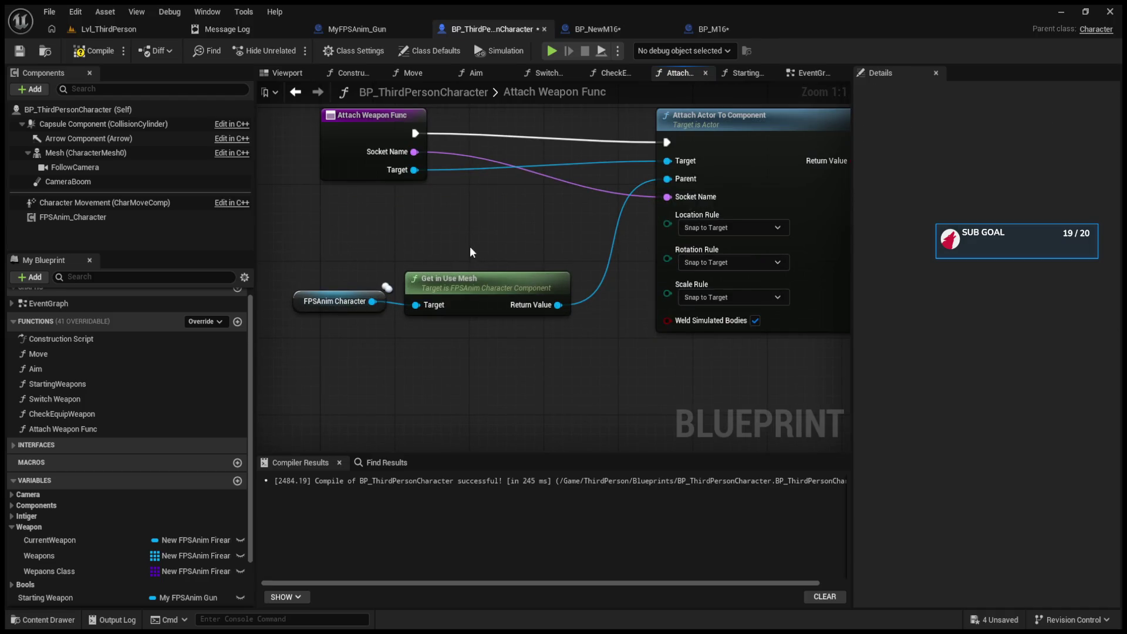
pyautogui.moveTo(434, 272); pyautogui.dragTo(288, 320)
pyautogui.moveTo(487, 303); pyautogui.dragTo(468, 266)
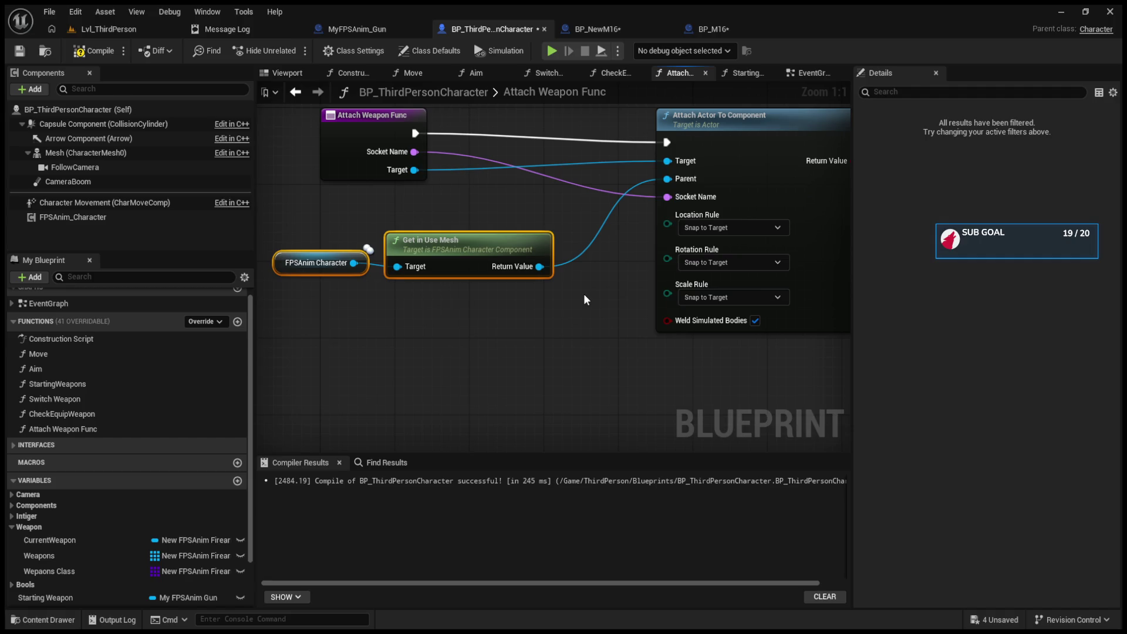
# - Move the Get Firearm node further right and the FPSAnim Character getter lower
pyautogui.moveTo(584, 299); pyautogui.dragTo(674, 324)
pyautogui.moveTo(773, 326); pyautogui.dragTo(490, 327)
pyautogui.moveTo(578, 320); pyautogui.dragTo(521, 324)
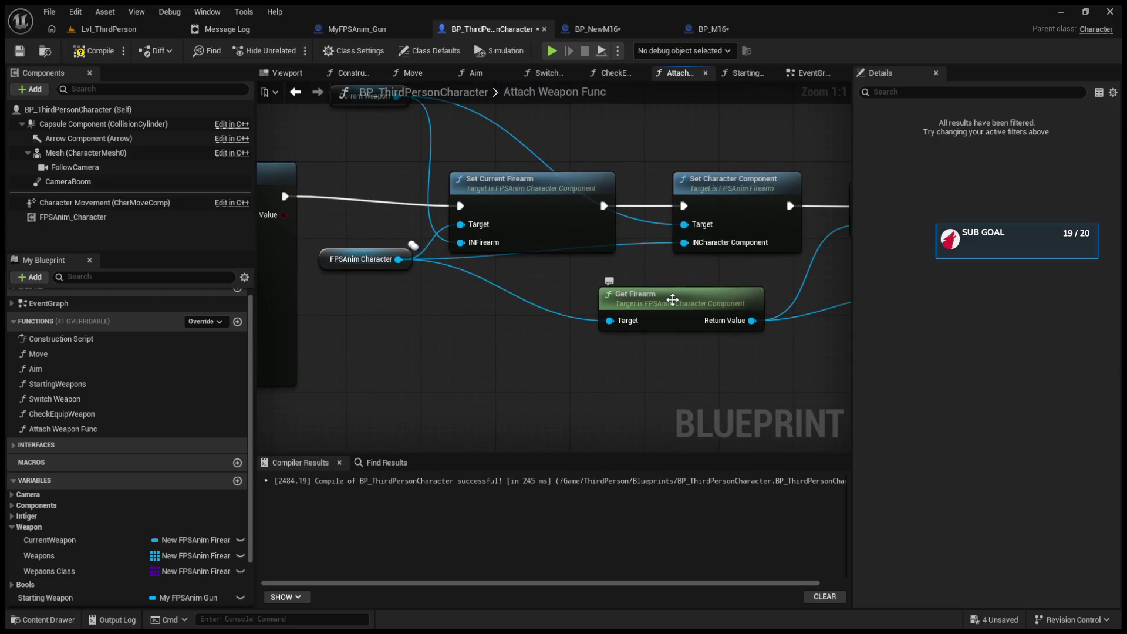
pyautogui.moveTo(751, 296); pyautogui.dragTo(833, 295)
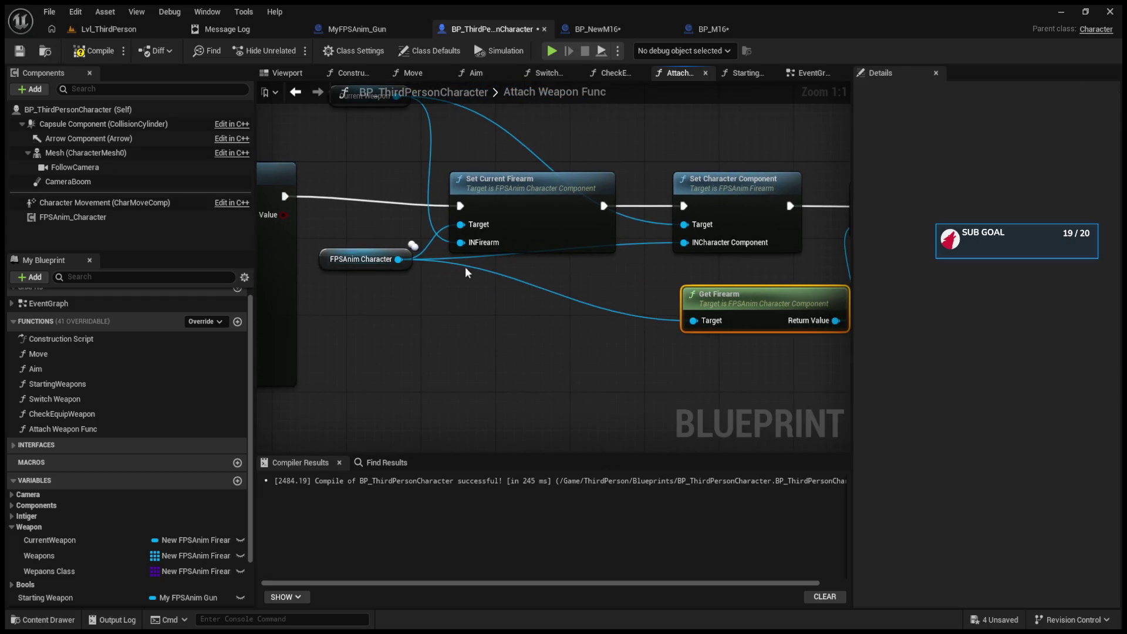
pyautogui.moveTo(327, 259); pyautogui.dragTo(327, 316)
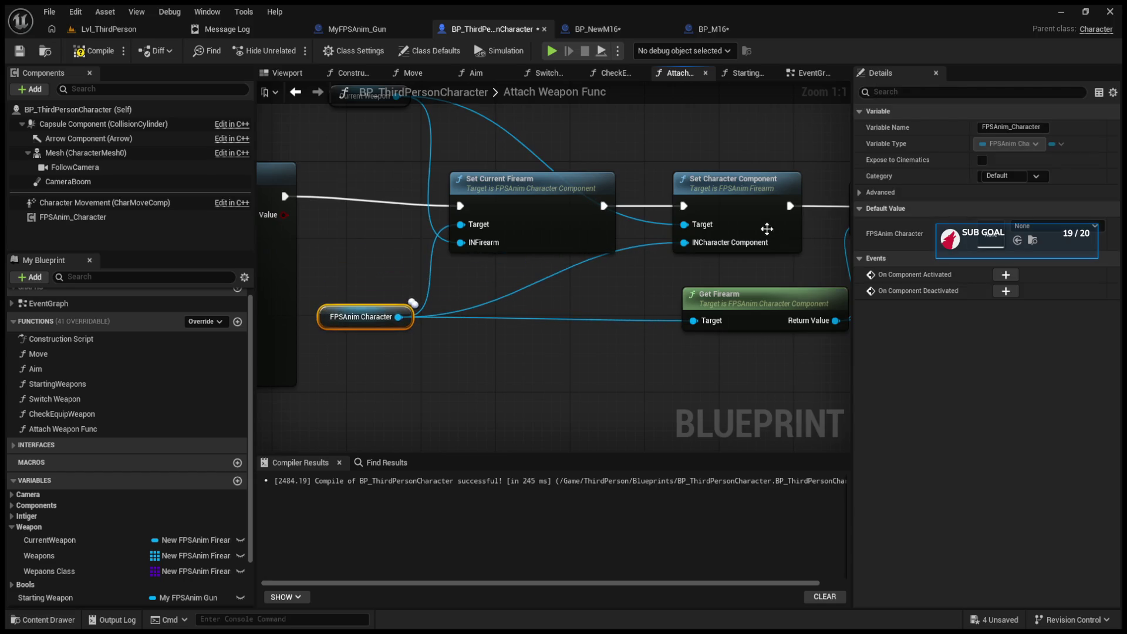
# - Route the Current Weapon wire through a reroute point and raise the Print String node
pyautogui.moveTo(729, 262)
pyautogui.mouseDown()
pyautogui.moveTo(600, 288)
pyautogui.moveTo(700, 333)
pyautogui.moveTo(521, 237)
pyautogui.mouseUp()
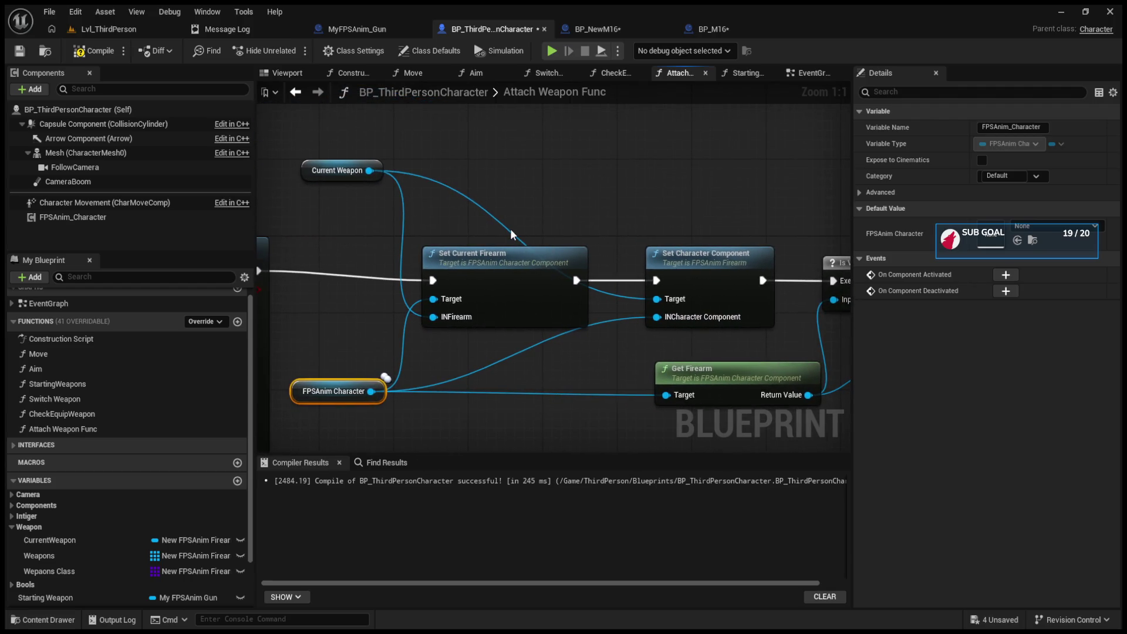
pyautogui.click(510, 238)
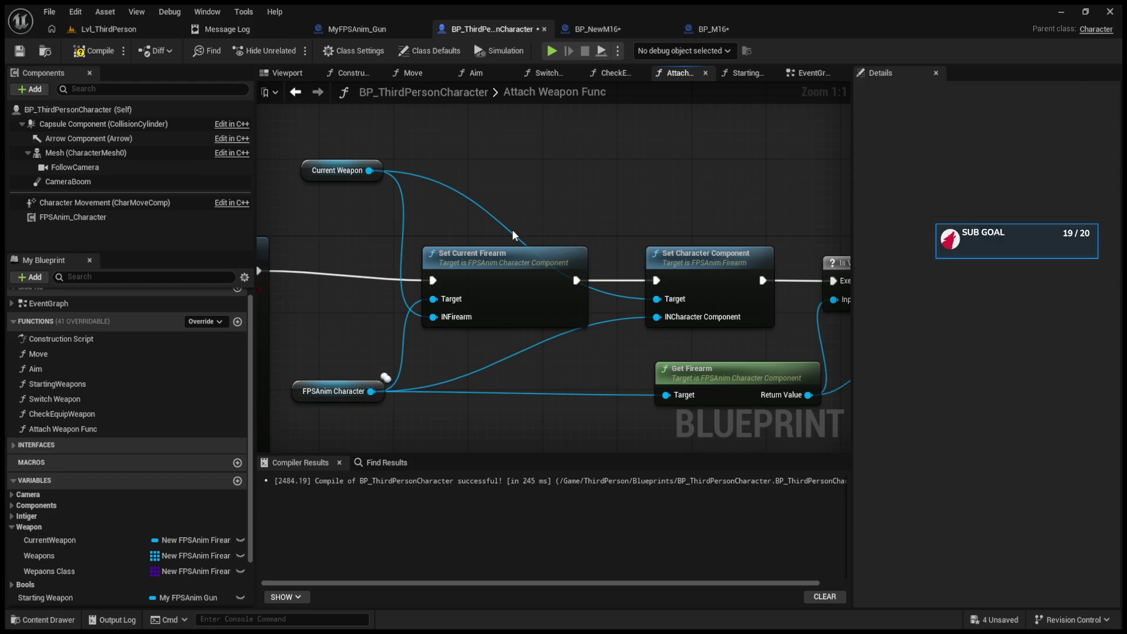
pyautogui.doubleClick(513, 235)
pyautogui.moveTo(519, 237)
pyautogui.mouseDown()
pyautogui.moveTo(624, 206)
pyautogui.moveTo(622, 191)
pyautogui.moveTo(397, 179)
pyautogui.moveTo(449, 221)
pyautogui.mouseUp()
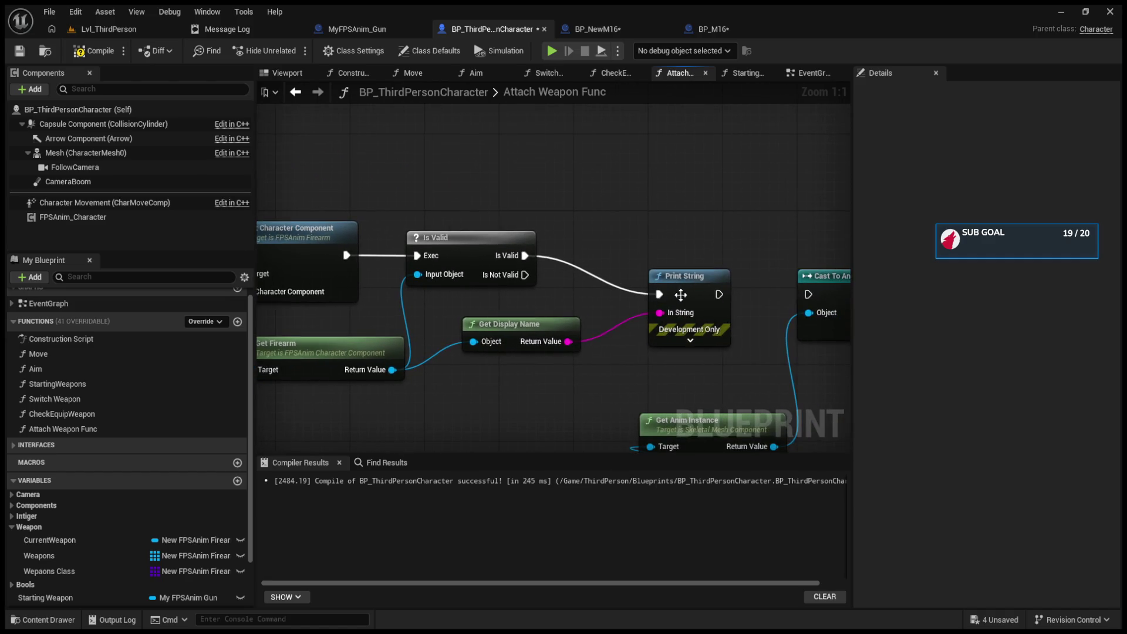
pyautogui.moveTo(680, 295); pyautogui.dragTo(681, 266)
pyautogui.moveTo(749, 266)
pyautogui.mouseDown()
pyautogui.moveTo(583, 253)
pyautogui.moveTo(767, 245)
pyautogui.mouseUp()
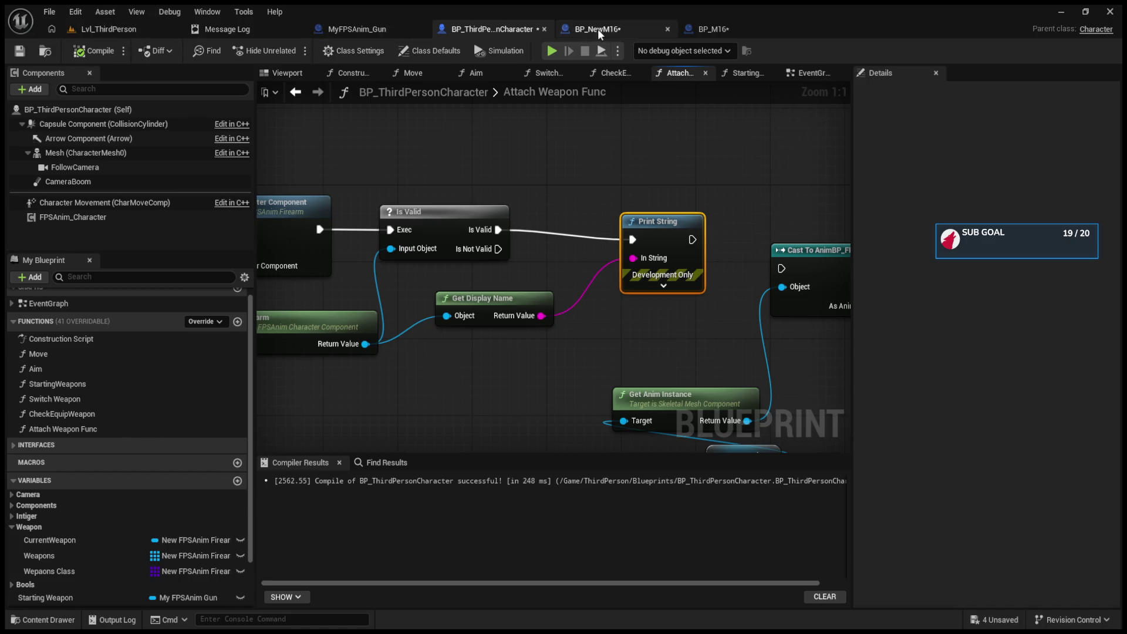
# - Open the BP_M16 graph and select its Event Shoot node
pyautogui.click(701, 30)
pyautogui.scroll(-3, 531, 221)
pyautogui.scroll(3, 502, 308)
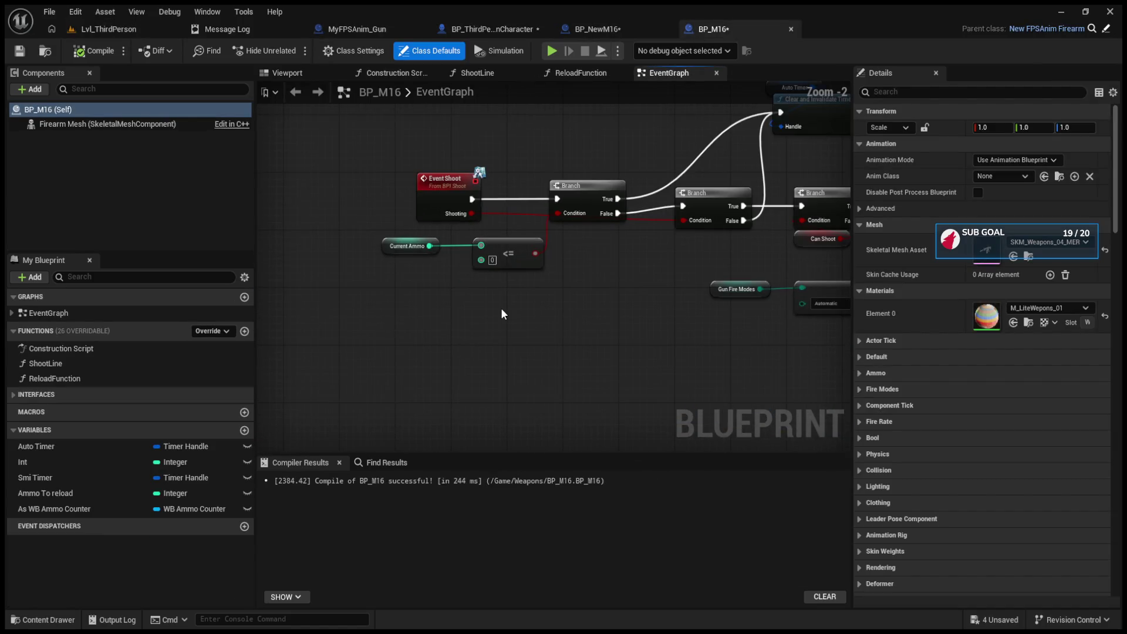
pyautogui.click(438, 184)
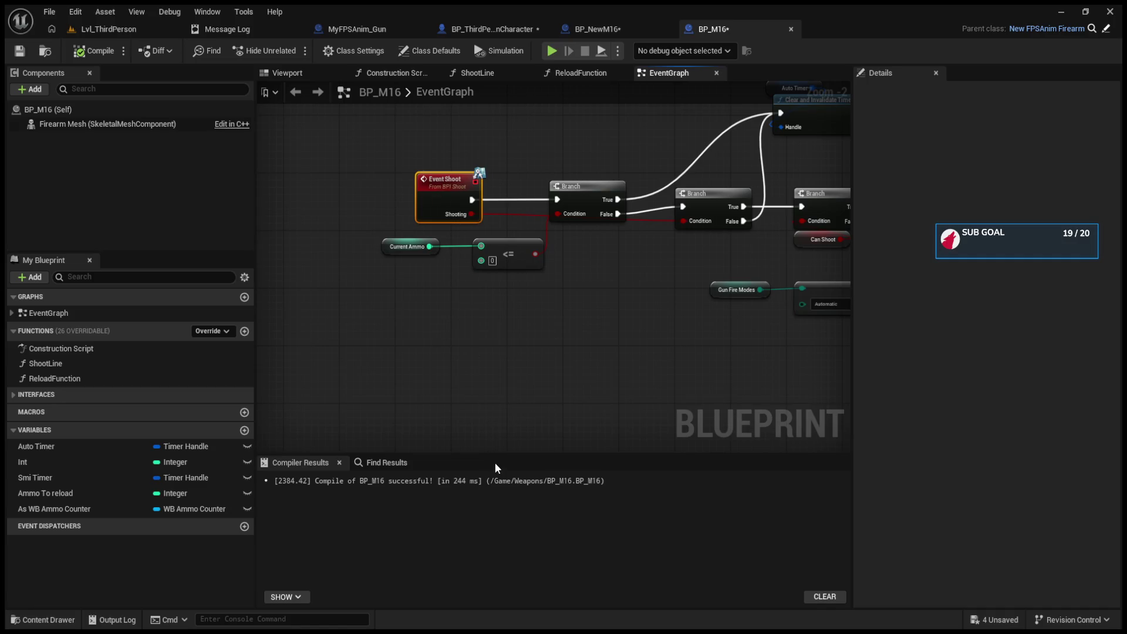
# - Play the level, fire, step through the Event Shoot breakpoint's Branch chain, then stop
pyautogui.hotkey('alt', 'p')
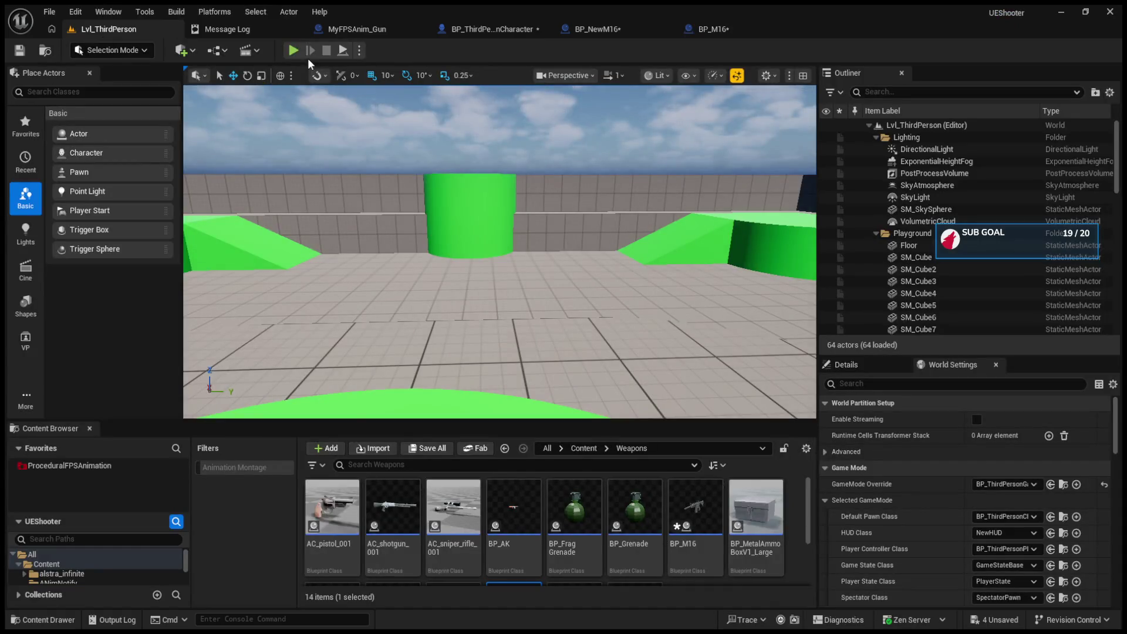
pyautogui.click(518, 243)
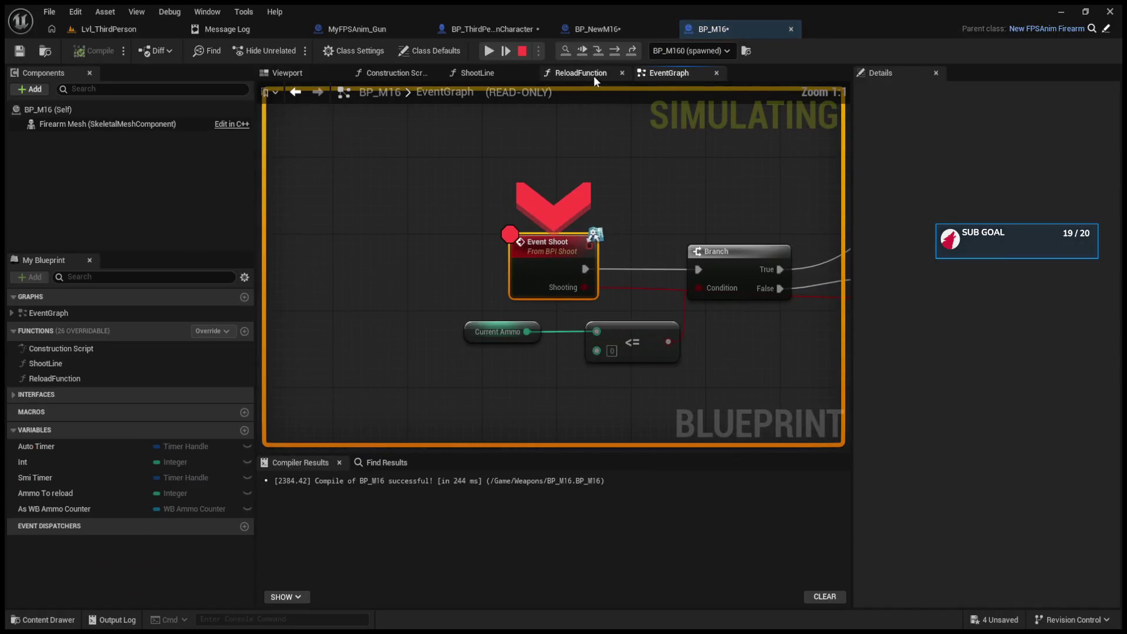
pyautogui.click(614, 50)
pyautogui.click(614, 51)
pyautogui.click(614, 51)
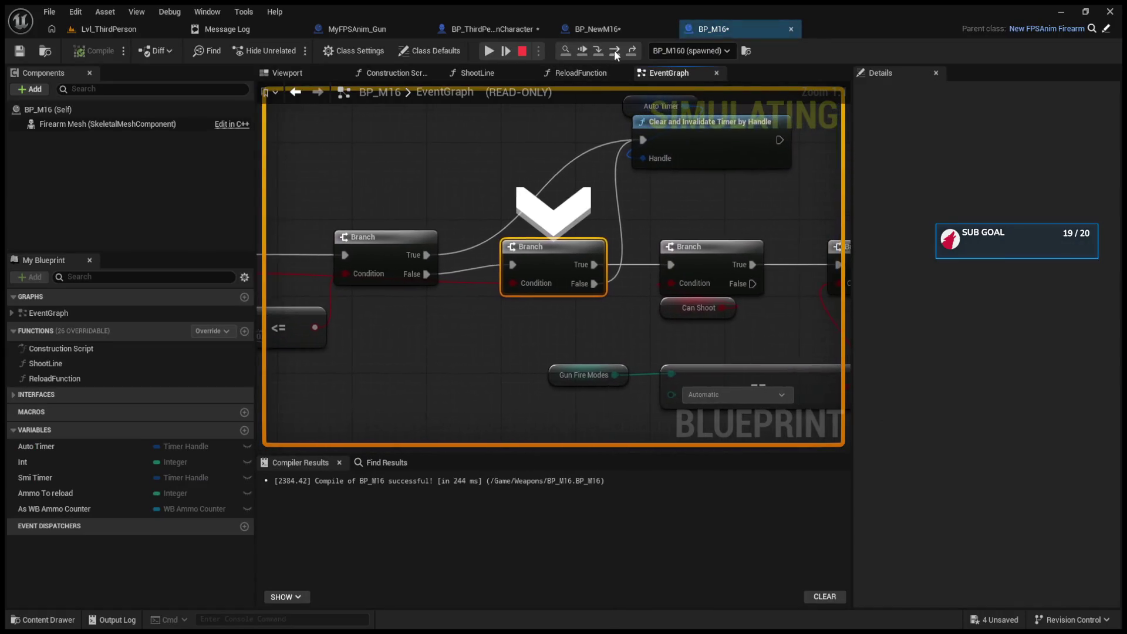
pyautogui.click(614, 51)
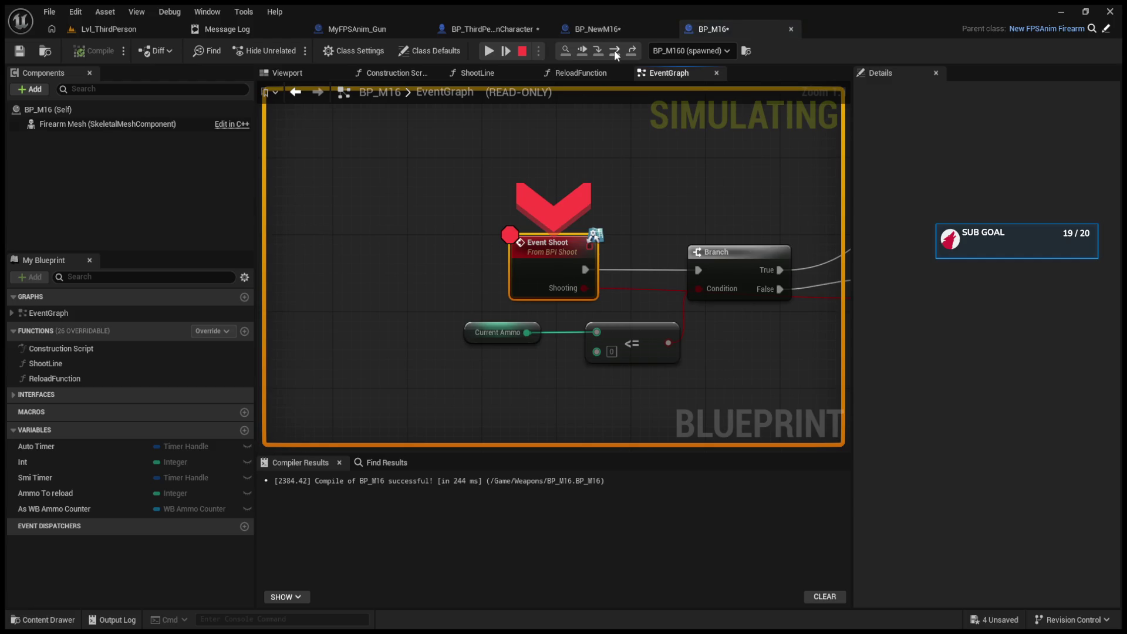
pyautogui.click(614, 51)
pyautogui.click(614, 50)
pyautogui.click(614, 51)
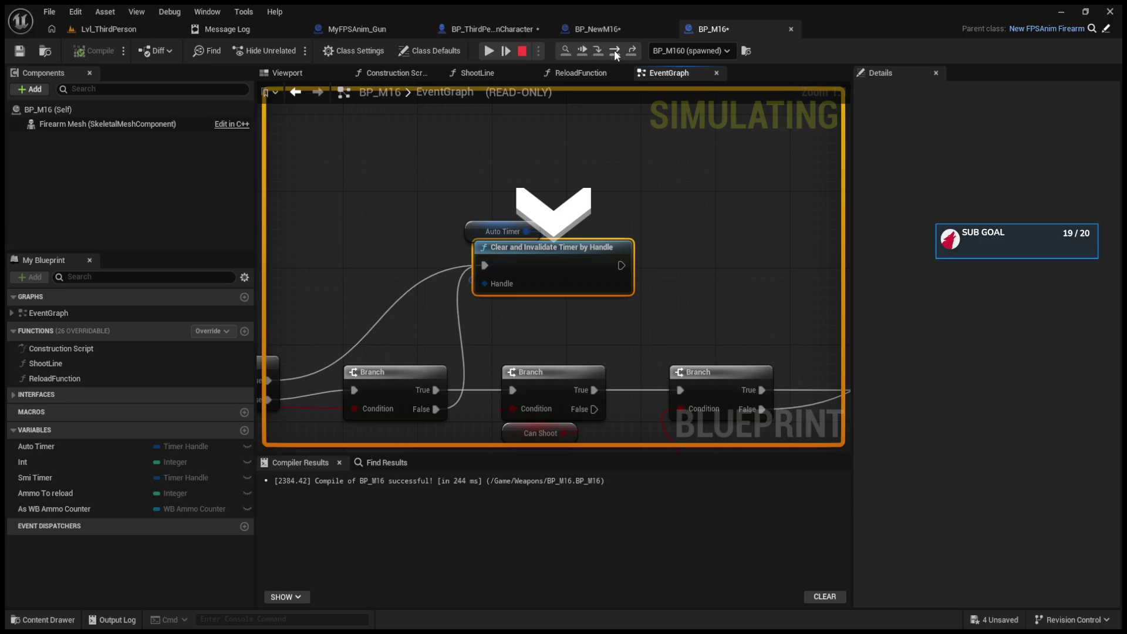
pyautogui.click(522, 50)
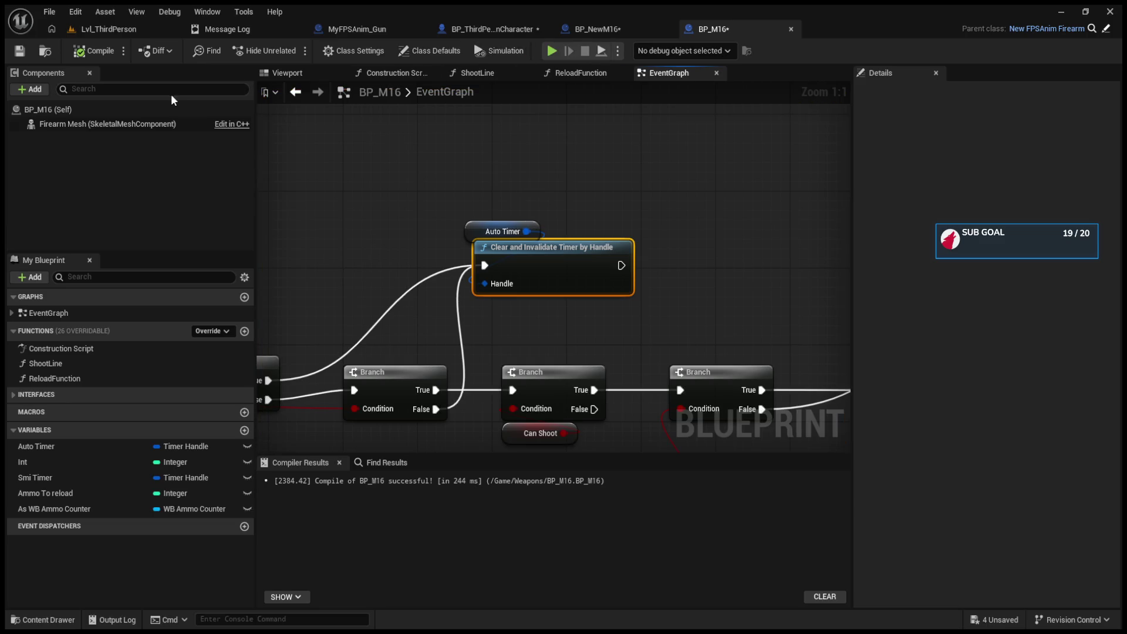
# - Search BP_M16's Class Defaults for 'can shoot' and enable Can Shoot
pyautogui.click(170, 109)
pyautogui.click(954, 94)
pyautogui.write('can shoot')
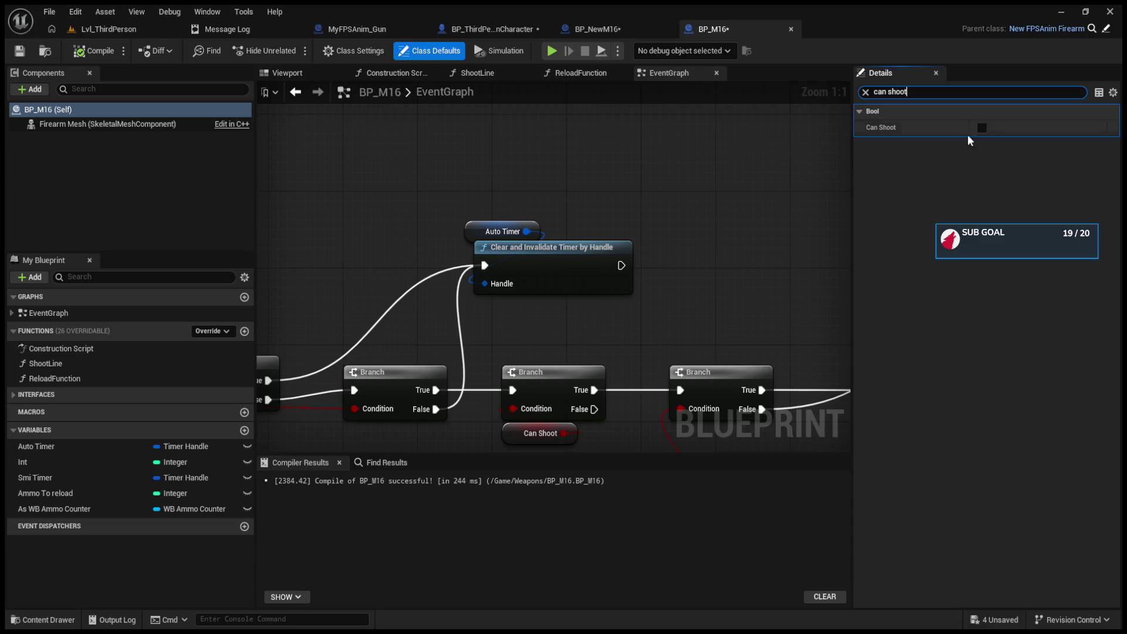
pyautogui.click(982, 127)
# - Play again, fire, and step from Event Shoot through the Branches into Shoot Line
pyautogui.click(109, 31)
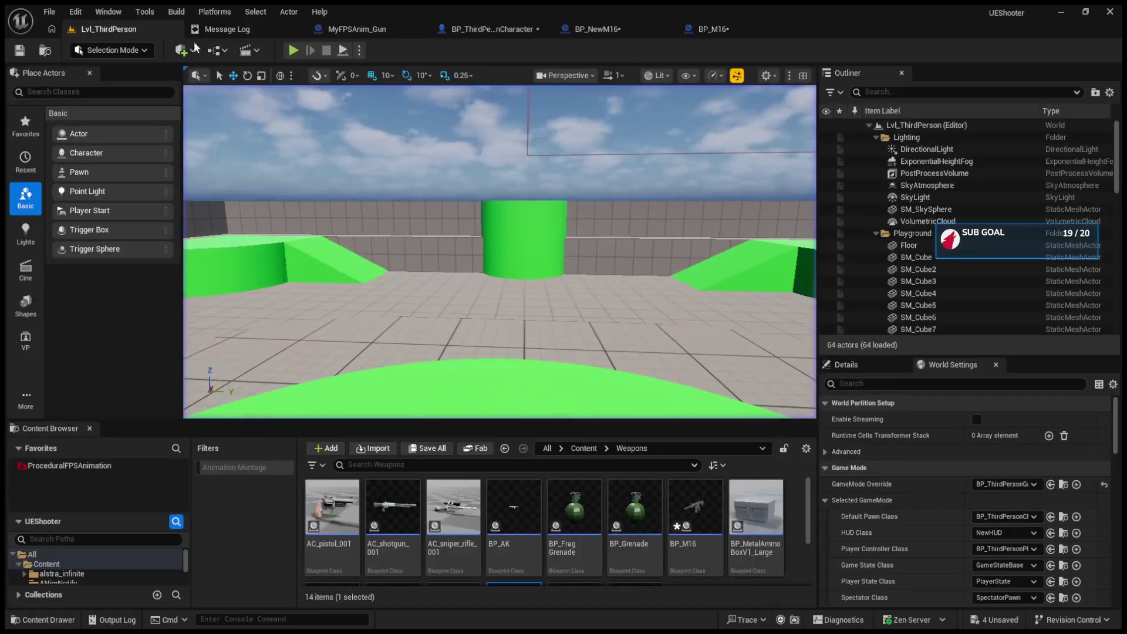
pyautogui.click(292, 50)
pyautogui.click(499, 253)
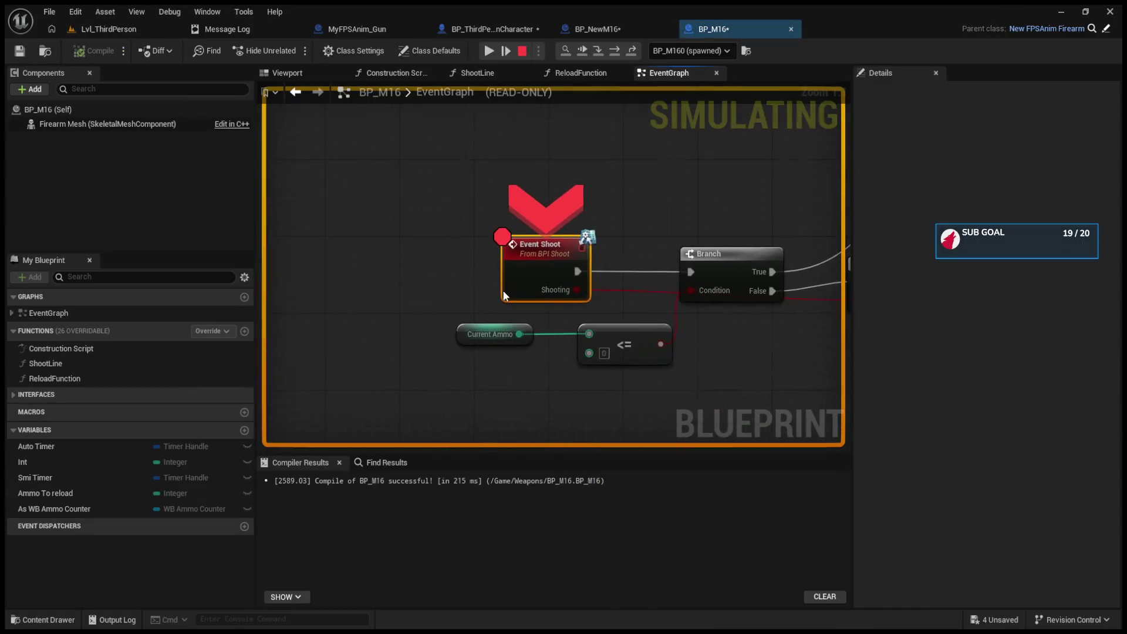
pyautogui.click(615, 51)
pyautogui.click(616, 51)
pyautogui.click(615, 51)
pyautogui.click(615, 51)
pyautogui.click(615, 51)
# - Step through Perform Procedural Recoil, Set Timer by Event and the timer Branches, then resume the game
pyautogui.click(615, 51)
pyautogui.click(615, 51)
pyautogui.click(616, 52)
pyautogui.click(615, 51)
pyautogui.click(615, 51)
pyautogui.click(615, 51)
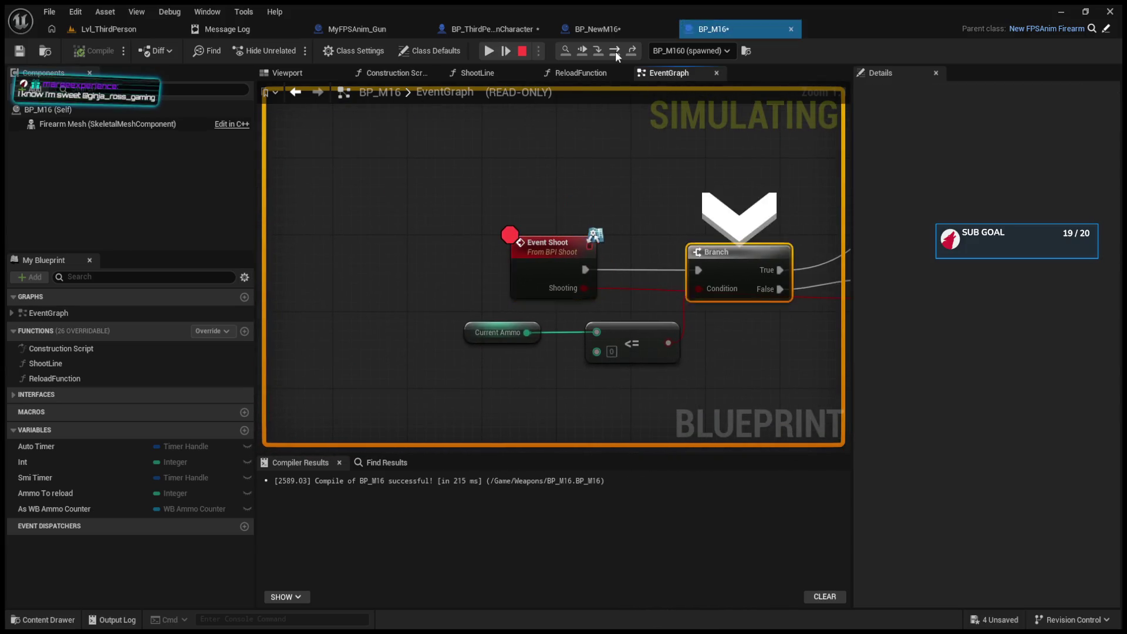
pyautogui.click(615, 51)
pyautogui.click(615, 52)
pyautogui.click(616, 51)
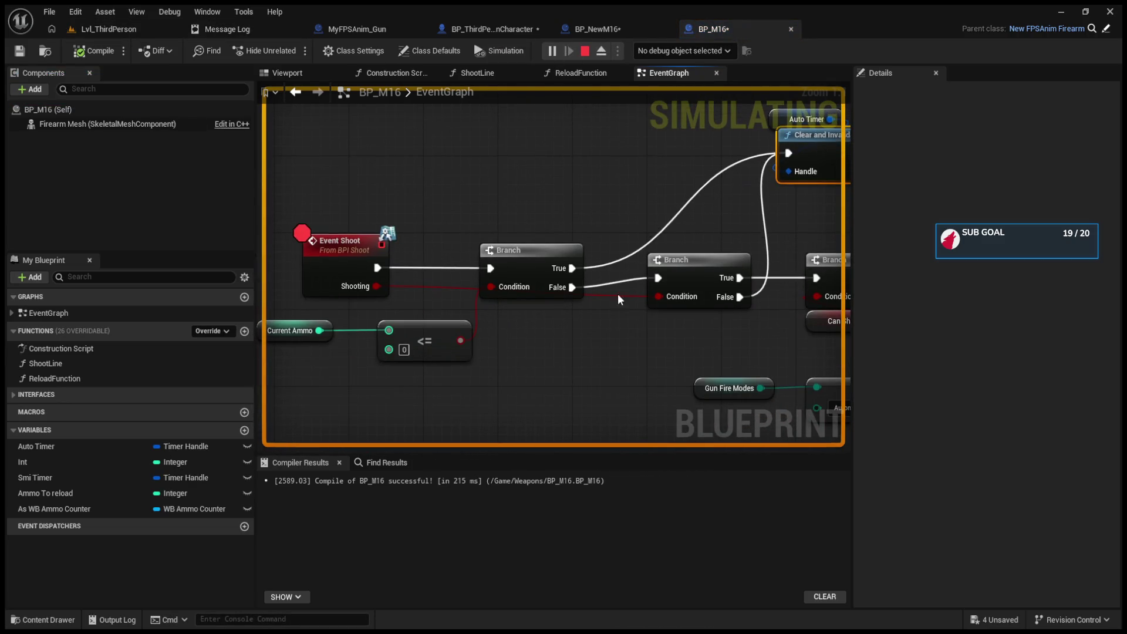
pyautogui.click(347, 252)
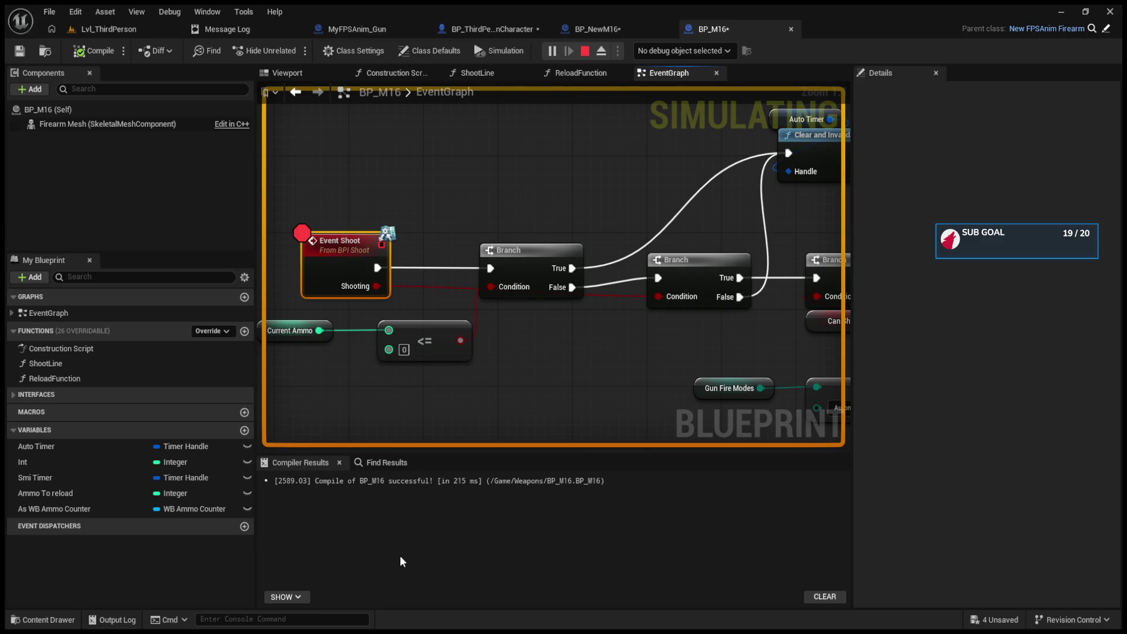
pyautogui.click(108, 28)
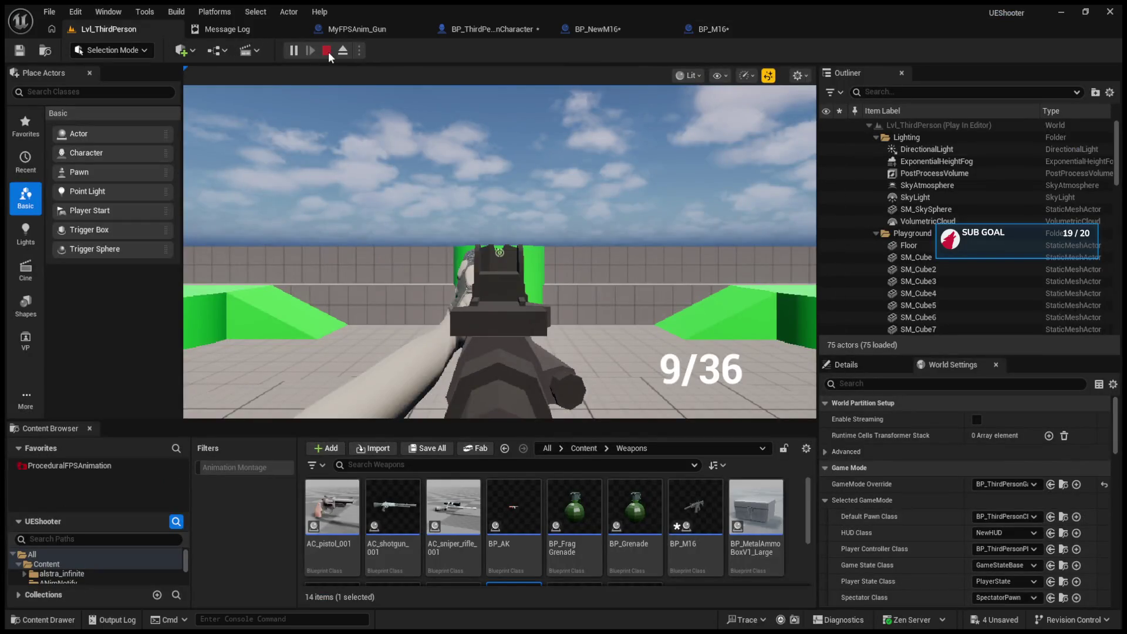
# - Restart Play, fire the M16, reload with R, walk forward and switch to the AK
pyautogui.click(327, 50)
pyautogui.click(292, 51)
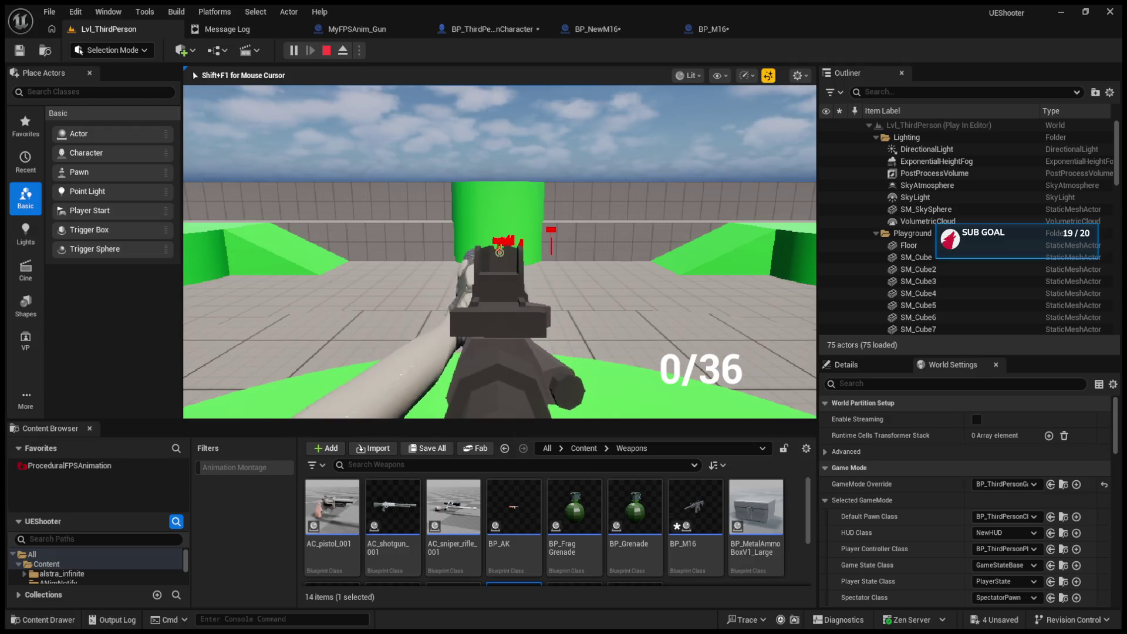
pyautogui.press('r')
pyautogui.press('w')
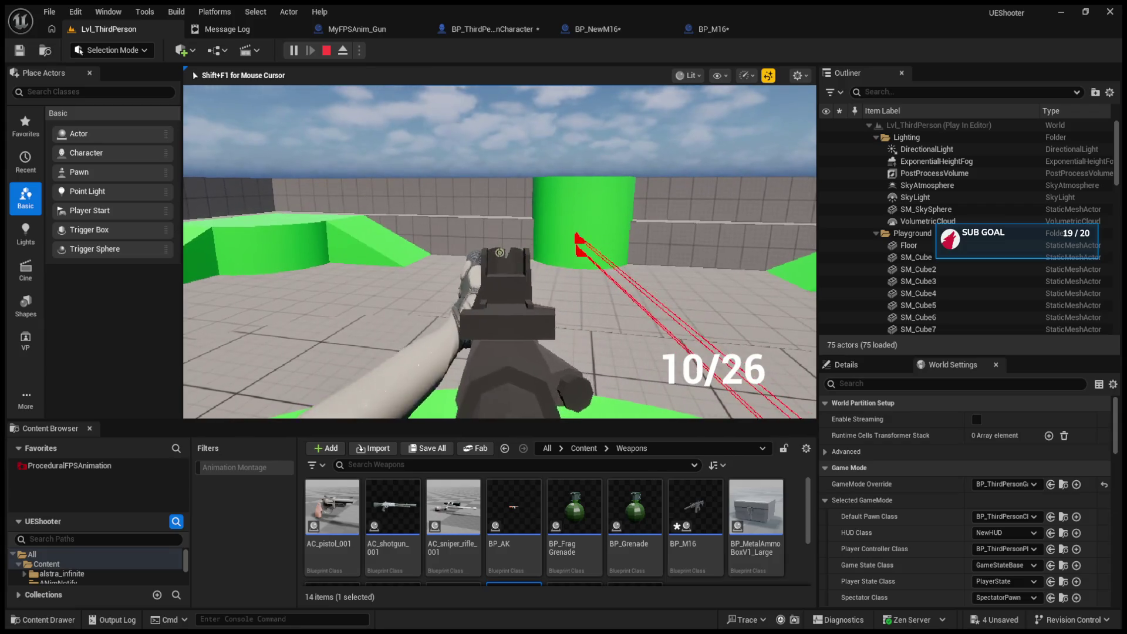
pyautogui.press('1')
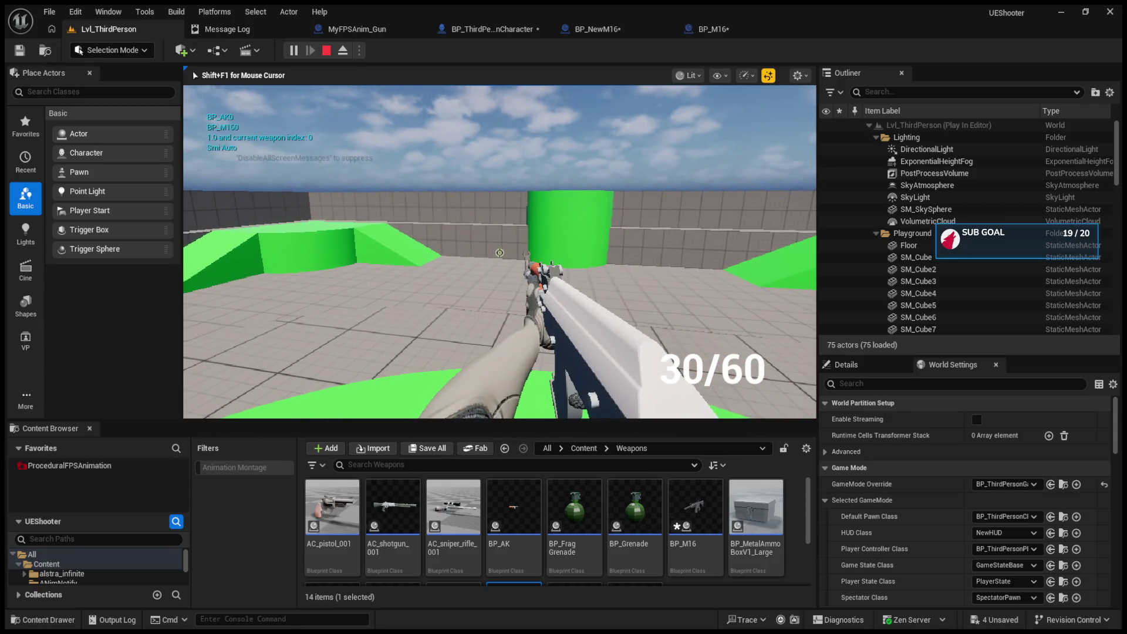
# - Aim down the M16 sights, switch to automatic, empty and reload the magazine, then end Play
pyautogui.scroll(-1, 499, 253)
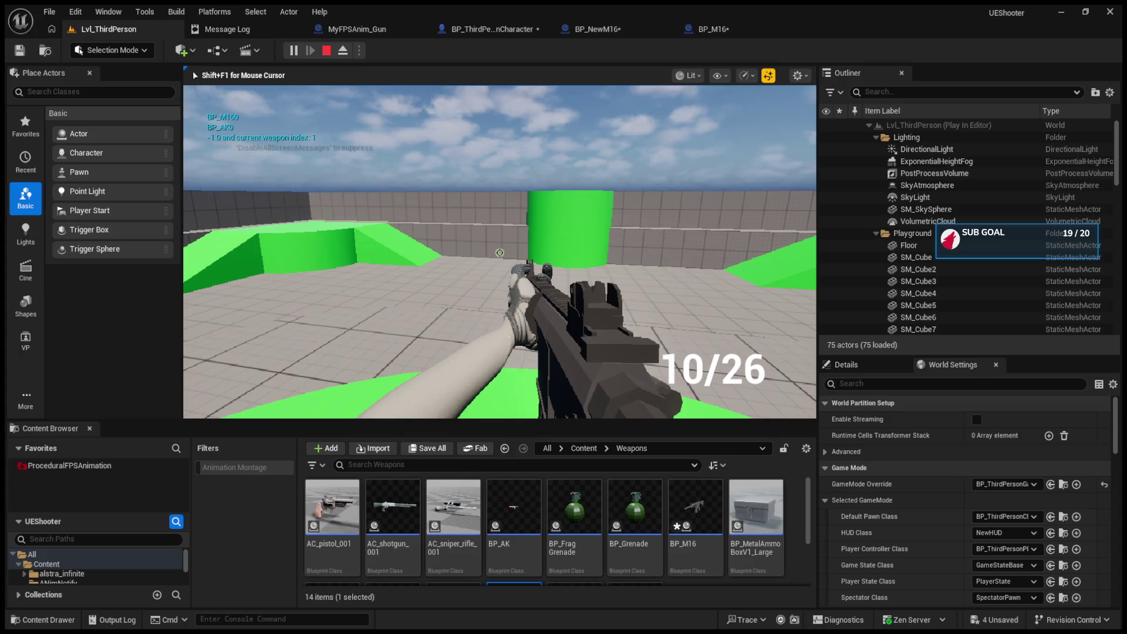
pyautogui.click(499, 253)
pyautogui.rightClick(500, 252)
pyautogui.press('b')
pyautogui.click(500, 252)
pyautogui.click(500, 252)
pyautogui.press('r')
pyautogui.press('d')
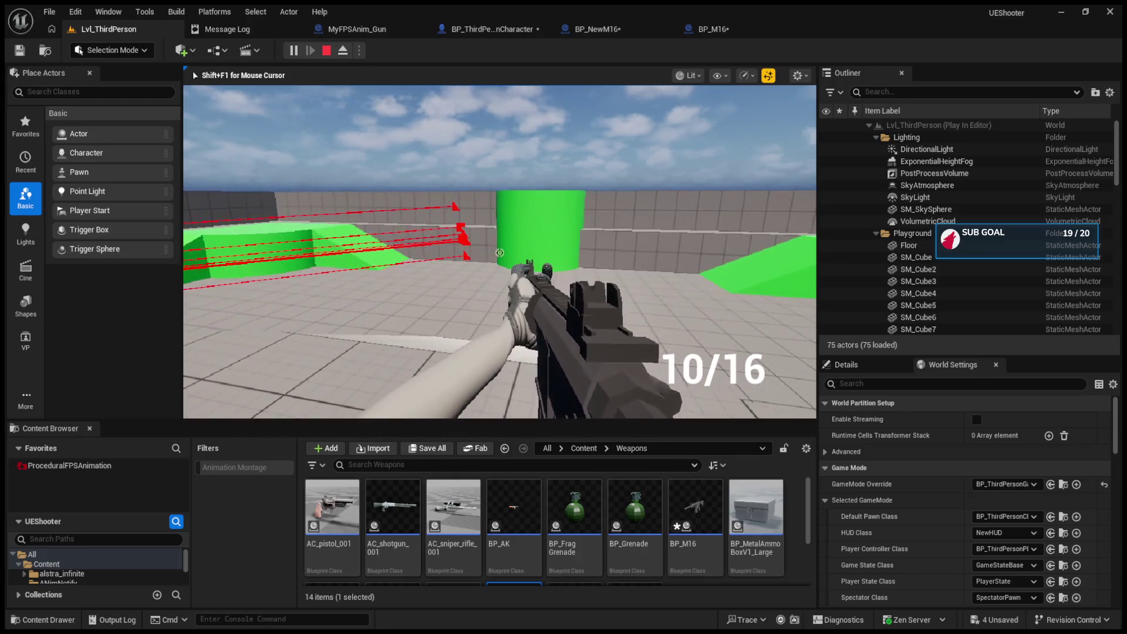
pyautogui.click(500, 253)
pyautogui.press('Escape')
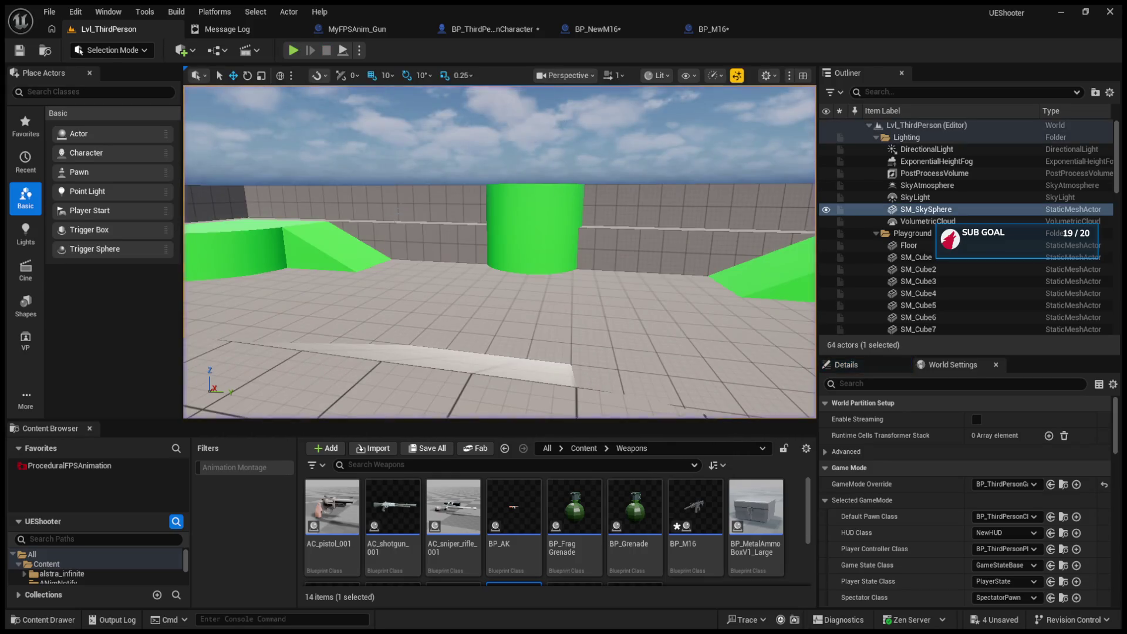
# - In BP_M16's EventGraph, reconnect the Branch False output to the Shoot node
pyautogui.click(492, 29)
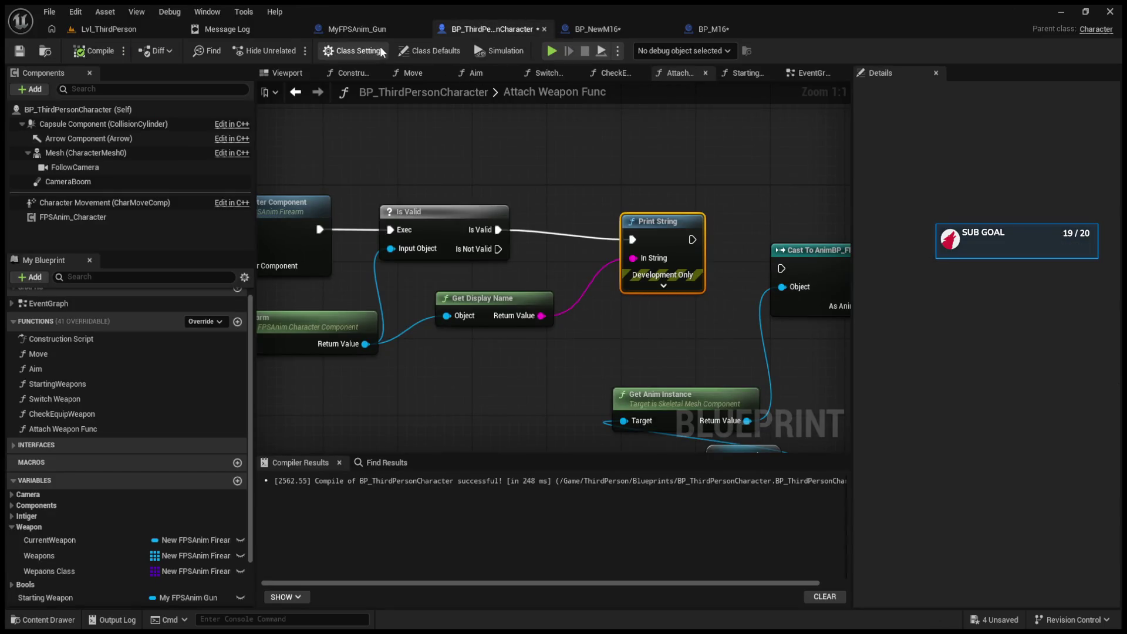
pyautogui.click(713, 28)
pyautogui.scroll(-4, 611, 210)
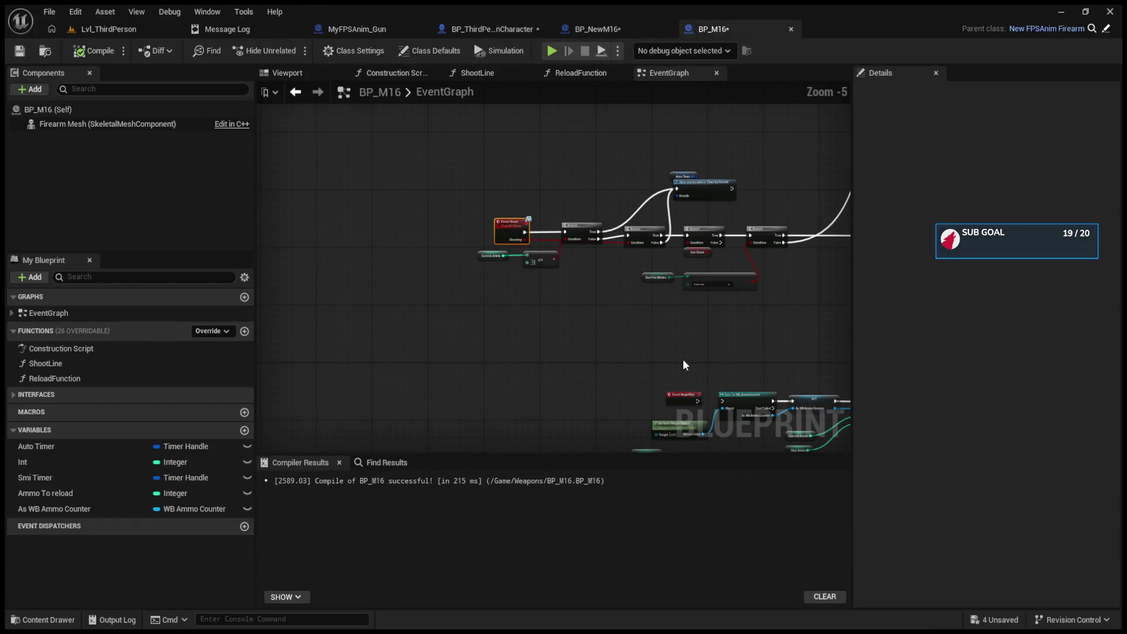
pyautogui.scroll(-4, 583, 326)
pyautogui.scroll(6, 664, 358)
pyautogui.scroll(-5, 696, 330)
pyautogui.scroll(6, 524, 309)
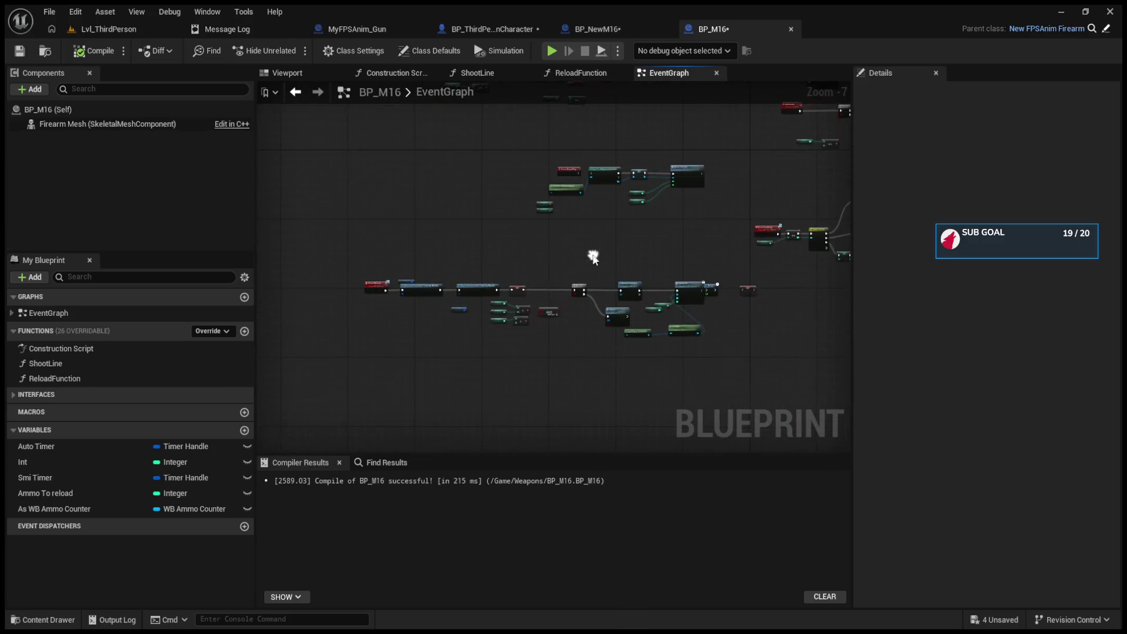
pyautogui.moveTo(477, 305)
pyautogui.mouseDown()
pyautogui.moveTo(766, 311)
pyautogui.moveTo(416, 309)
pyautogui.mouseUp()
pyautogui.moveTo(716, 305); pyautogui.dragTo(554, 284)
pyautogui.moveTo(650, 284)
pyautogui.mouseDown()
pyautogui.moveTo(593, 289)
pyautogui.moveTo(573, 272)
pyautogui.moveTo(739, 292)
pyautogui.moveTo(560, 286)
pyautogui.mouseUp()
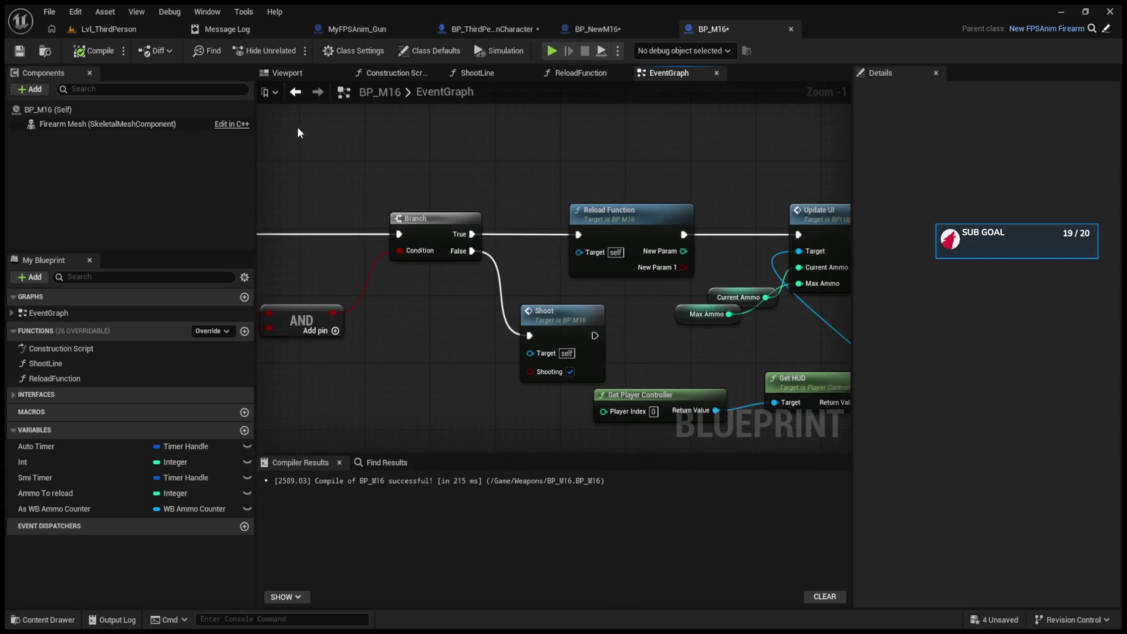
pyautogui.moveTo(418, 147); pyautogui.dragTo(645, 150)
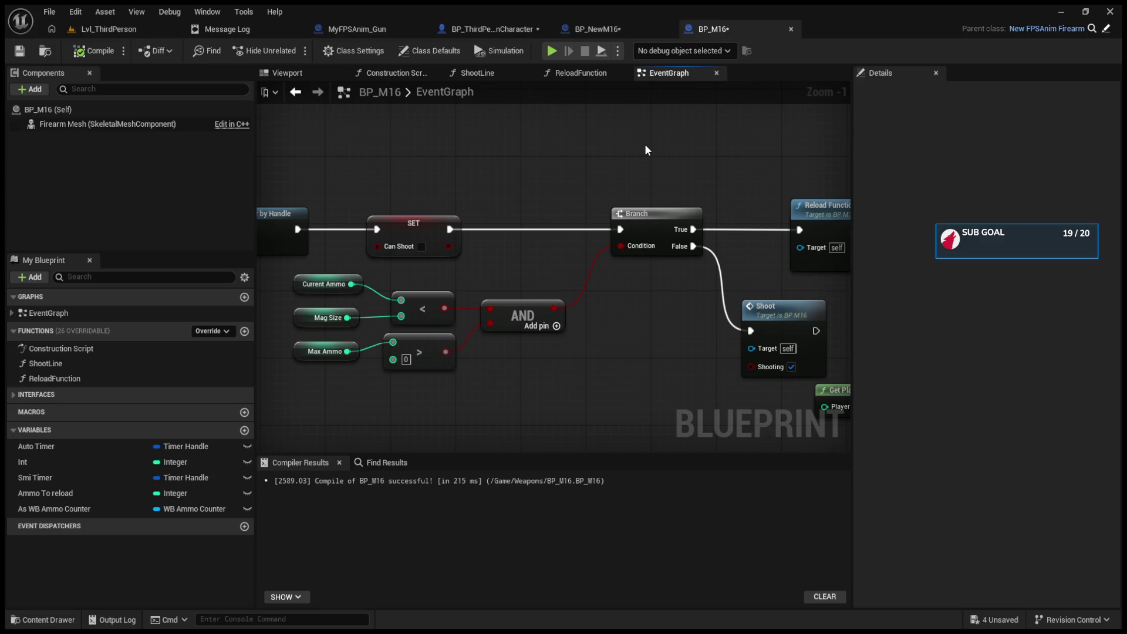
pyautogui.moveTo(645, 151)
pyautogui.mouseDown()
pyautogui.moveTo(1092, 154)
pyautogui.moveTo(450, 154)
pyautogui.moveTo(500, 299)
pyautogui.mouseUp()
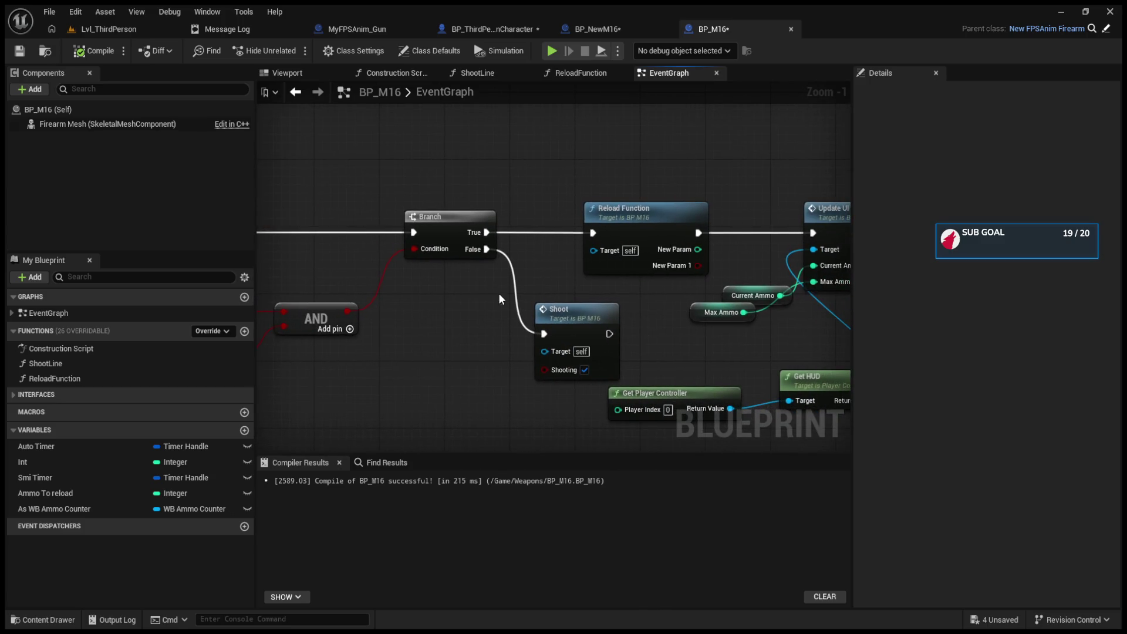
pyautogui.keyDown('alt'); pyautogui.click(487, 249); pyautogui.keyUp('alt')
pyautogui.click(576, 337)
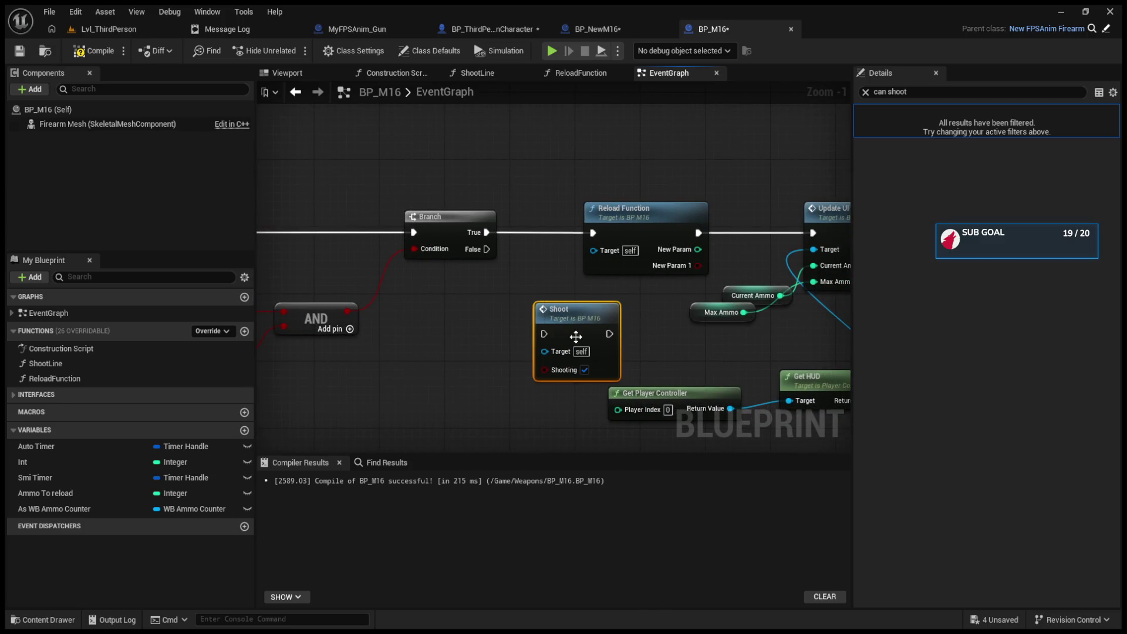
pyautogui.moveTo(487, 249); pyautogui.dragTo(544, 334)
# - Move the Delay node below SET and shift the Update UI node right
pyautogui.scroll(-6, 507, 226)
pyautogui.scroll(5, 507, 226)
pyautogui.moveTo(433, 281); pyautogui.dragTo(590, 308)
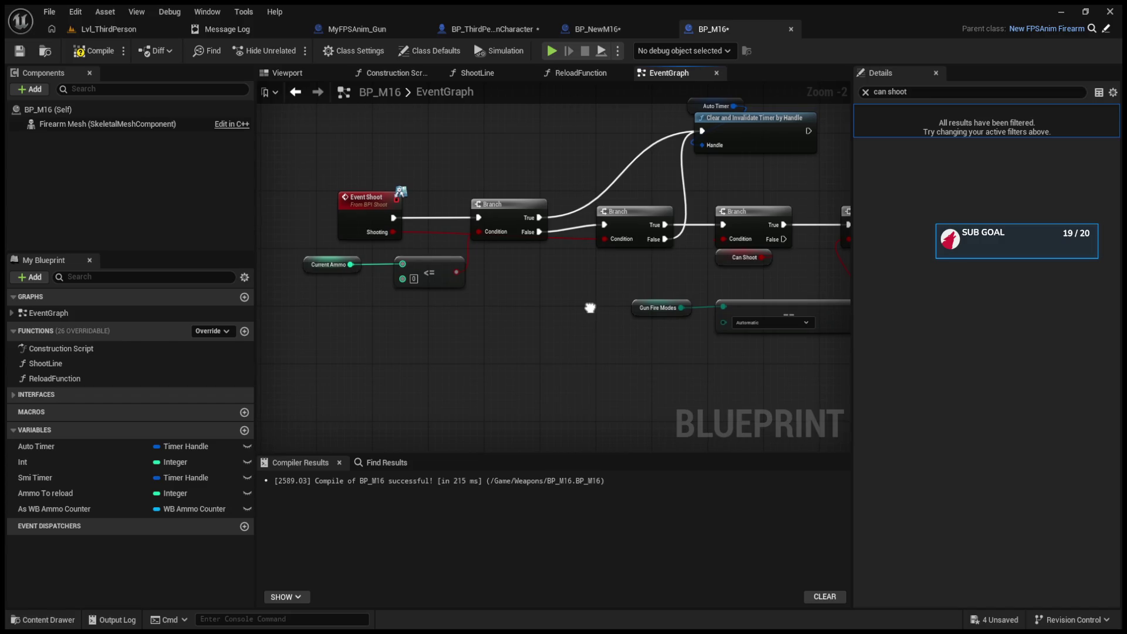
pyautogui.scroll(-5, 463, 294)
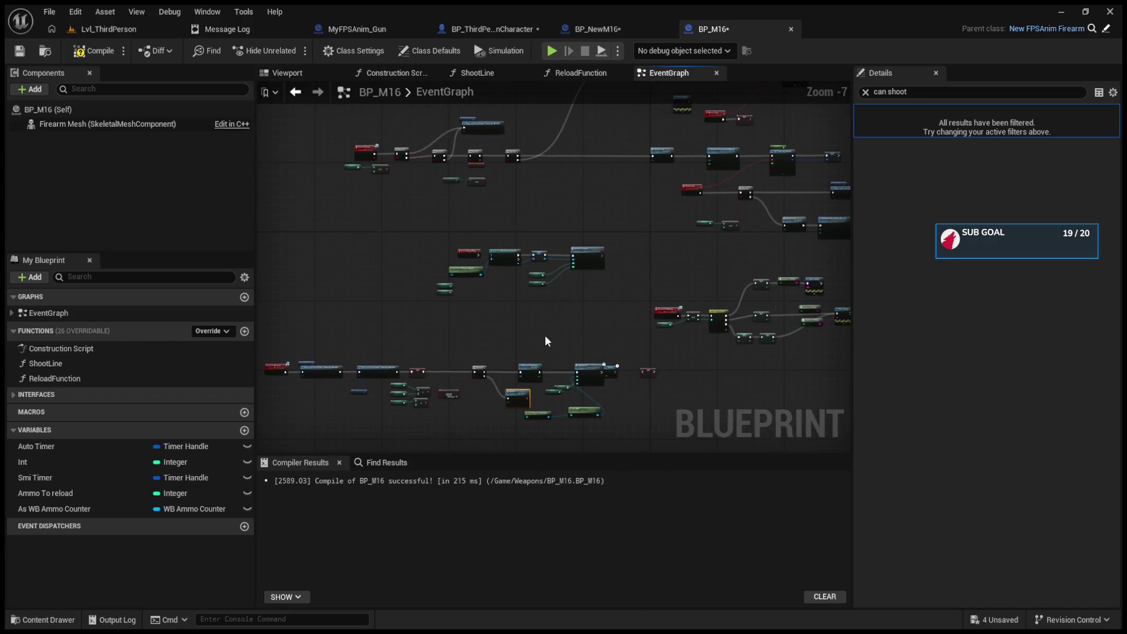
pyautogui.scroll(5, 519, 340)
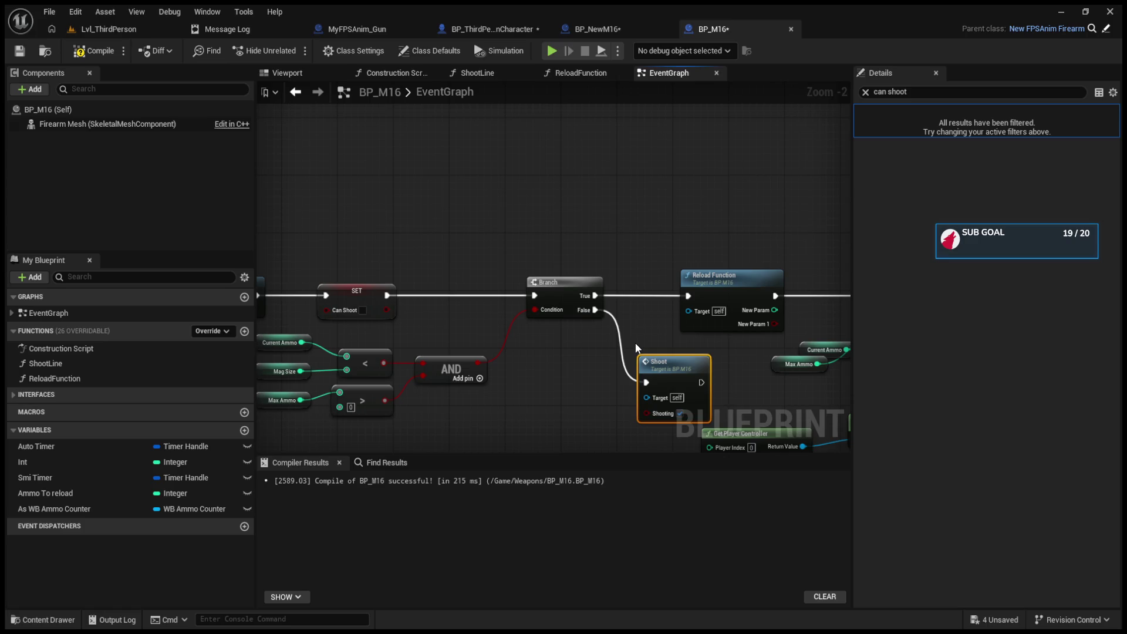
pyautogui.moveTo(630, 340)
pyautogui.mouseDown()
pyautogui.moveTo(440, 307)
pyautogui.moveTo(318, 330)
pyautogui.mouseUp()
pyautogui.moveTo(696, 280); pyautogui.dragTo(559, 245)
pyautogui.moveTo(559, 245)
pyautogui.mouseDown()
pyautogui.moveTo(593, 265)
pyautogui.moveTo(618, 368)
pyautogui.moveTo(613, 320)
pyautogui.mouseUp()
pyautogui.moveTo(452, 226); pyautogui.dragTo(646, 231)
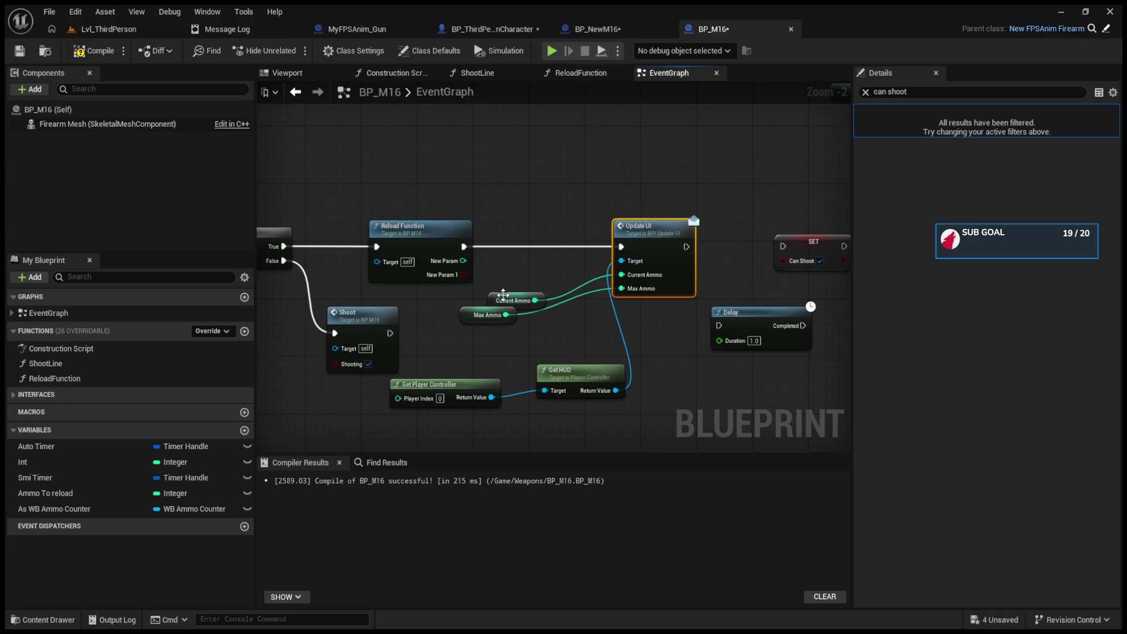
# - Return to the Lvl_ThirdPerson level editor
pyautogui.click(615, 29)
pyautogui.click(702, 34)
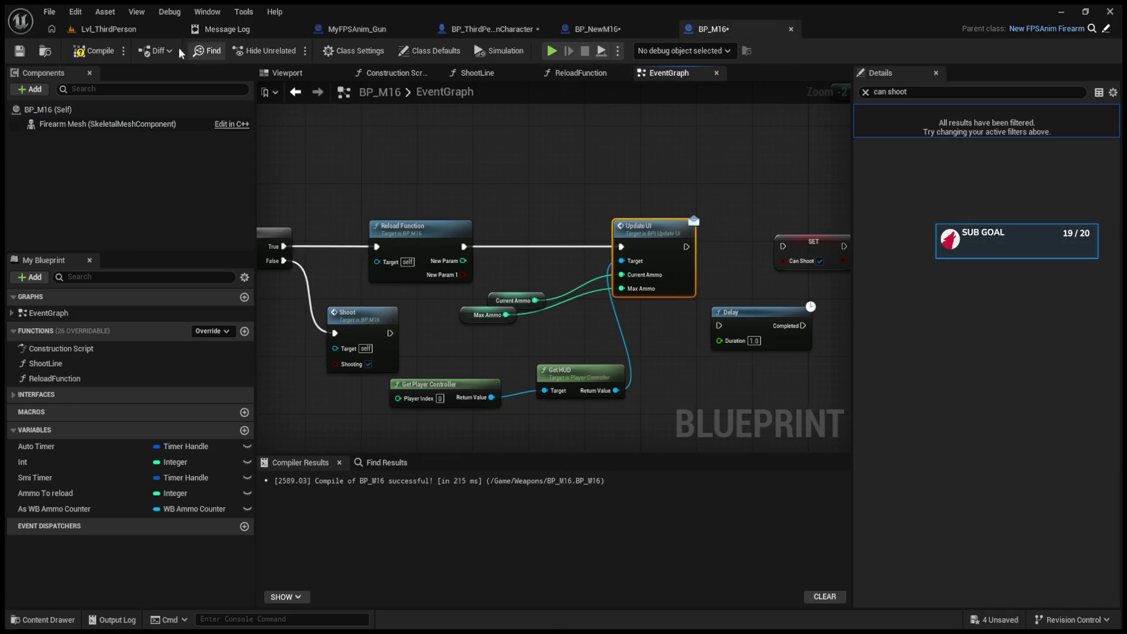
pyautogui.click(107, 30)
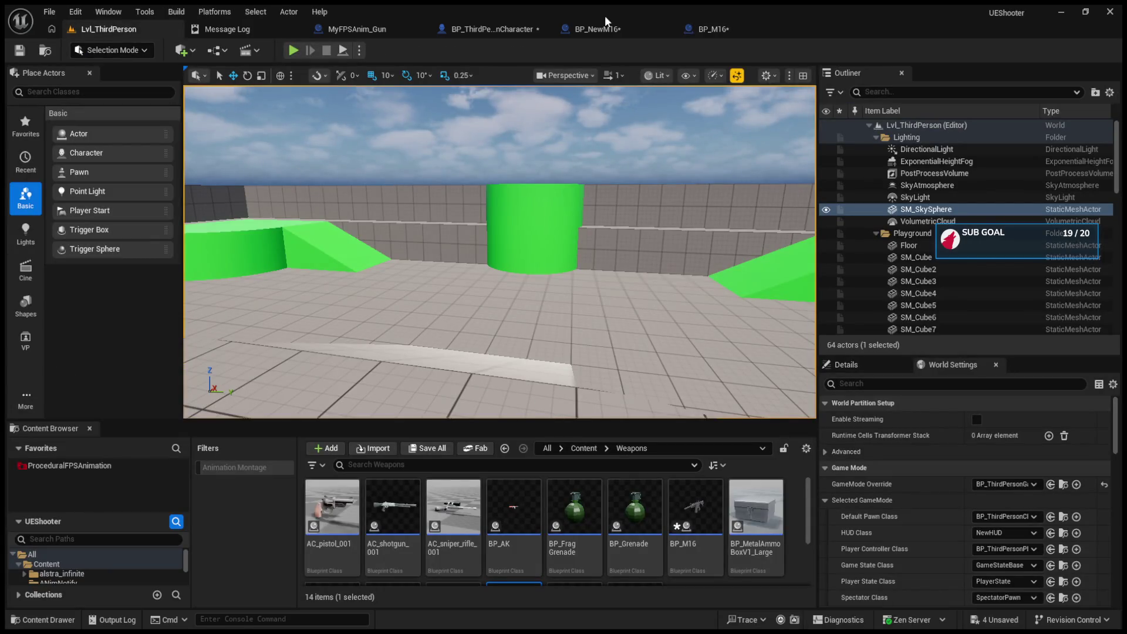
# - Check BP_NewM16's SET Can Shoot node, then view BP_ThirdPersonCharacter's EventGraph and Play Montage
pyautogui.click(611, 27)
pyautogui.click(616, 140)
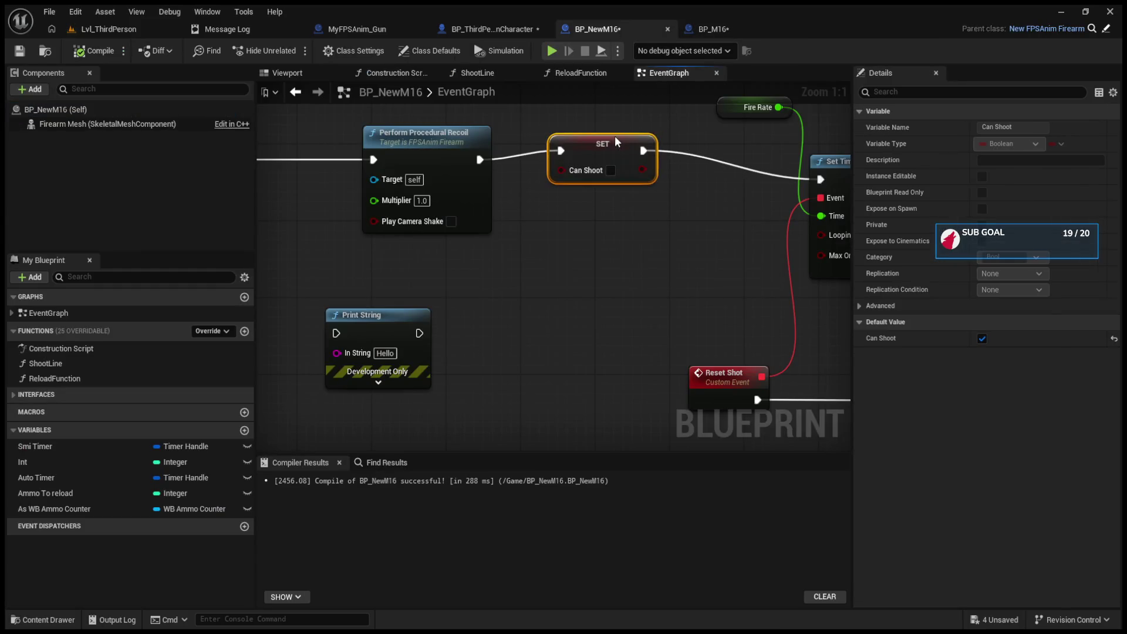
pyautogui.click(492, 29)
pyautogui.scroll(-5, 522, 203)
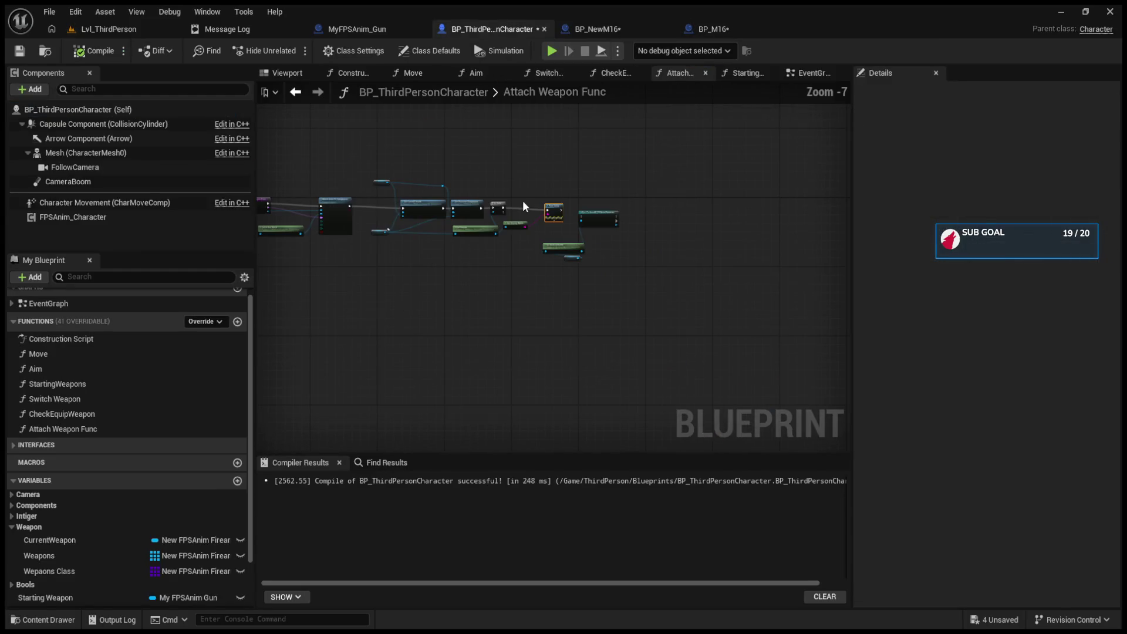
pyautogui.click(811, 72)
pyautogui.scroll(2, 430, 303)
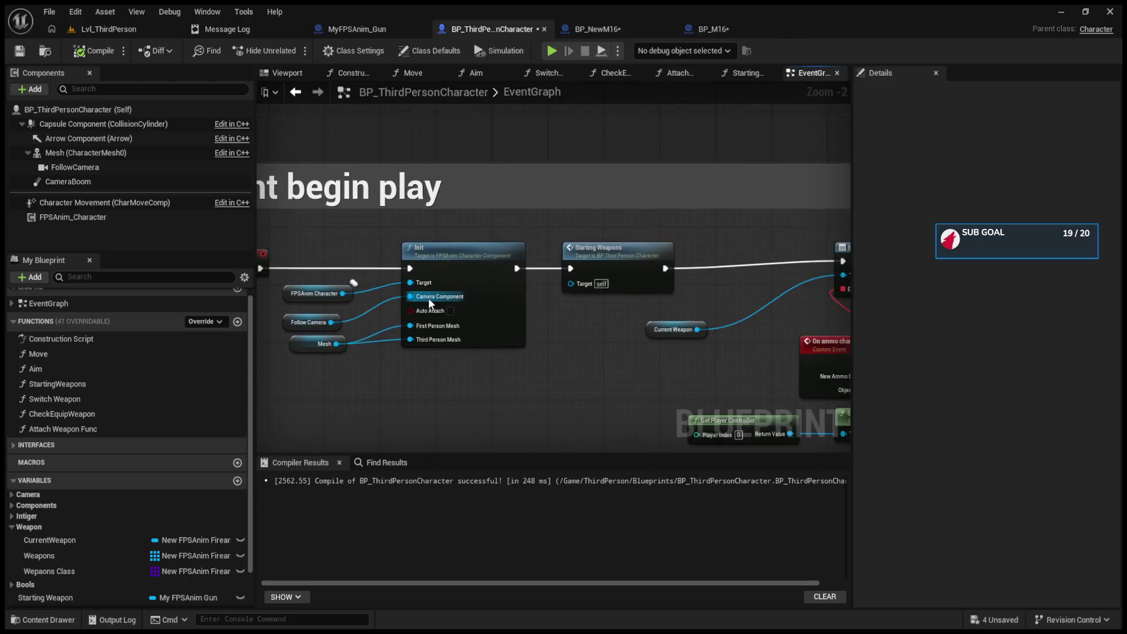
pyautogui.scroll(-3, 430, 304)
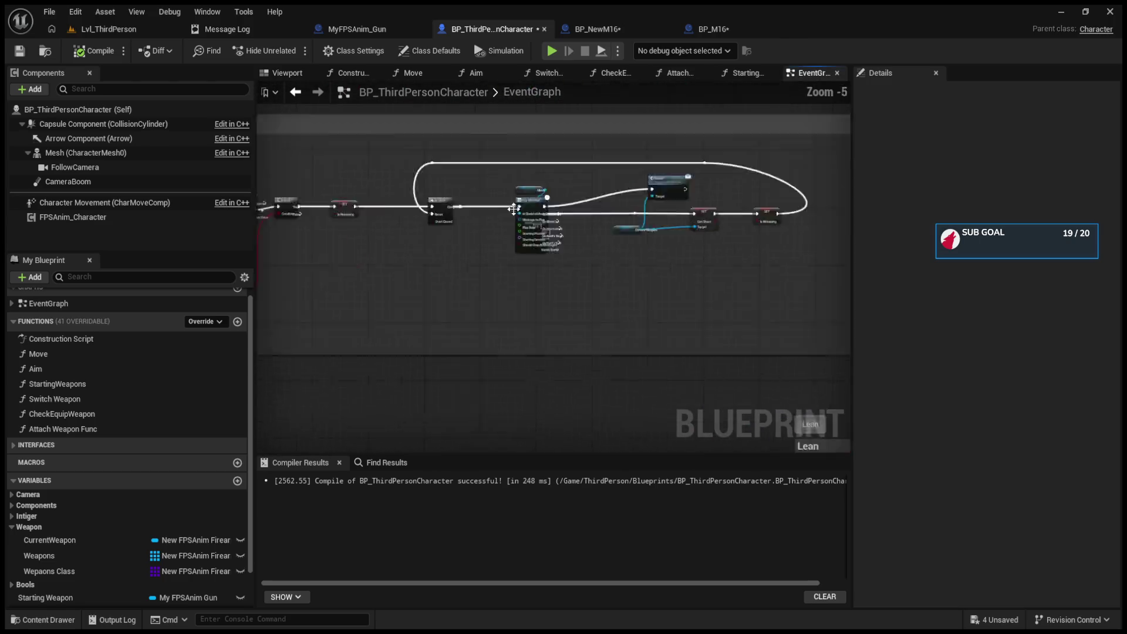
pyautogui.scroll(4, 513, 209)
pyautogui.scroll(-5, 528, 223)
pyautogui.scroll(2, 547, 241)
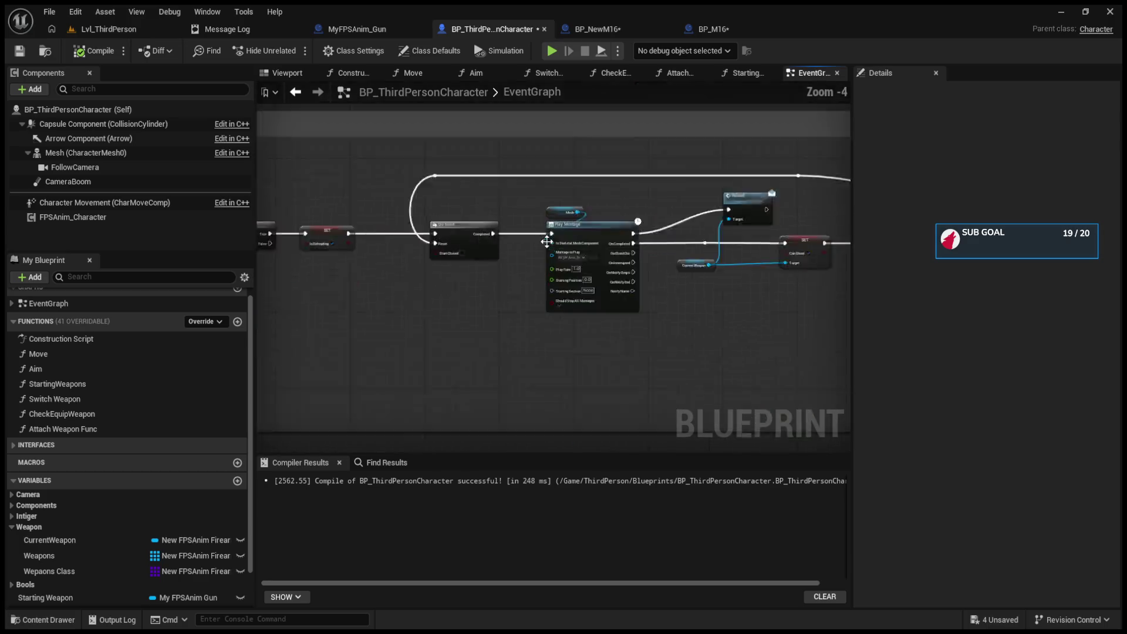
pyautogui.scroll(4, 547, 241)
# - Open the AM_M4_Arms_Reload montage and preview its playback
pyautogui.hotkey('ctrl', 'Tab')
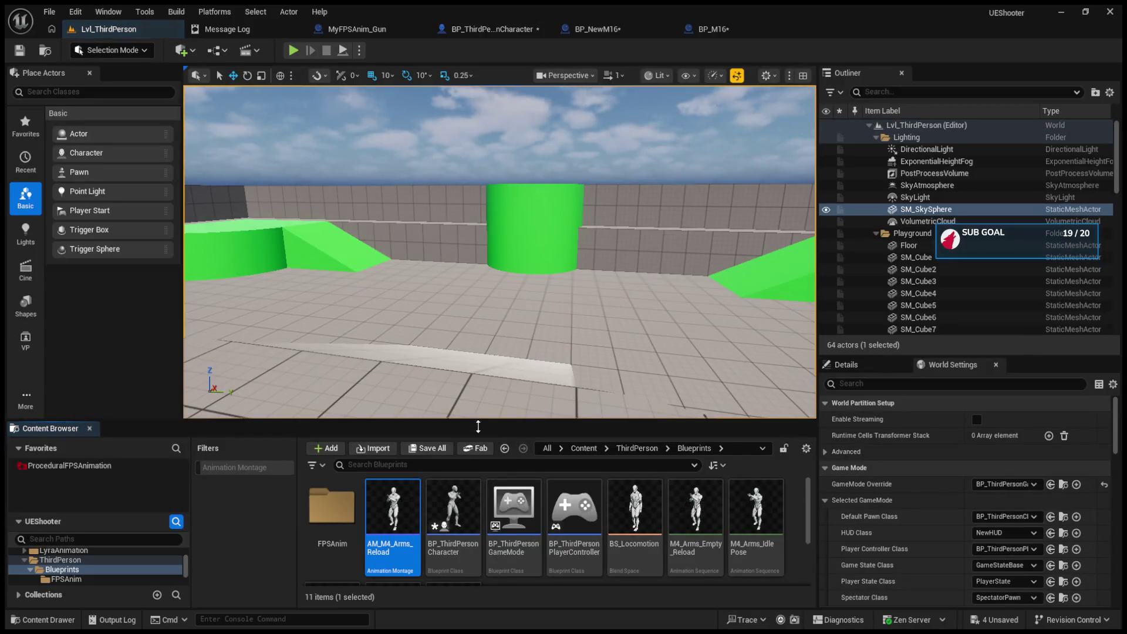
pyautogui.doubleClick(391, 502)
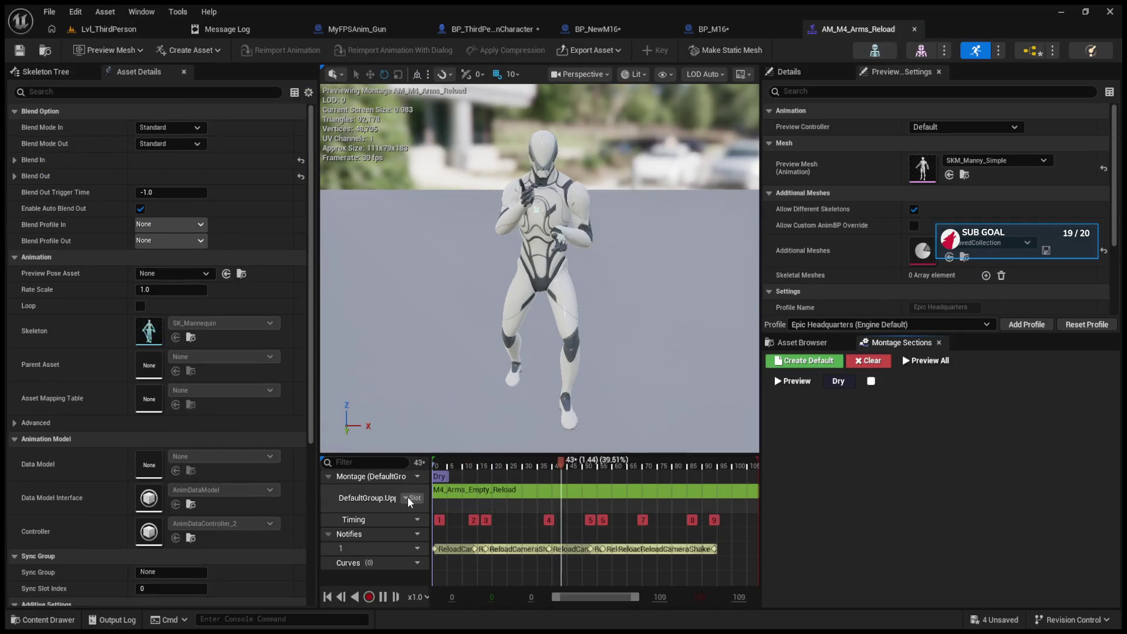
pyautogui.press('space')
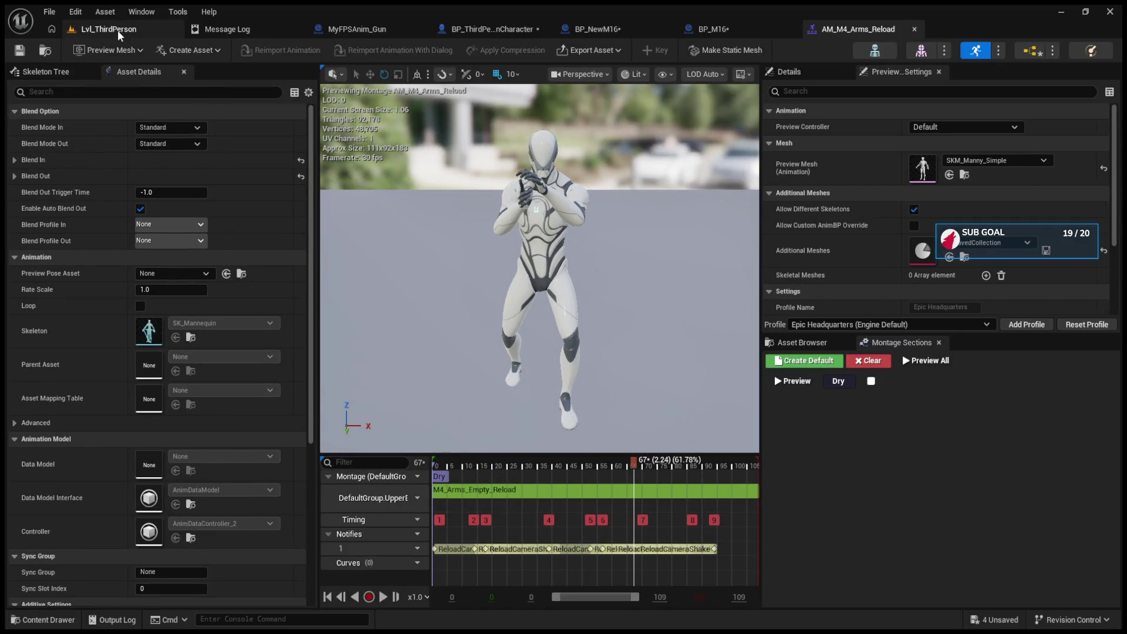
# - Select BP_ThirdPersonCharacter's Mesh component and locate its animation blueprint asset
pyautogui.click(109, 28)
pyautogui.click(516, 30)
pyautogui.click(598, 30)
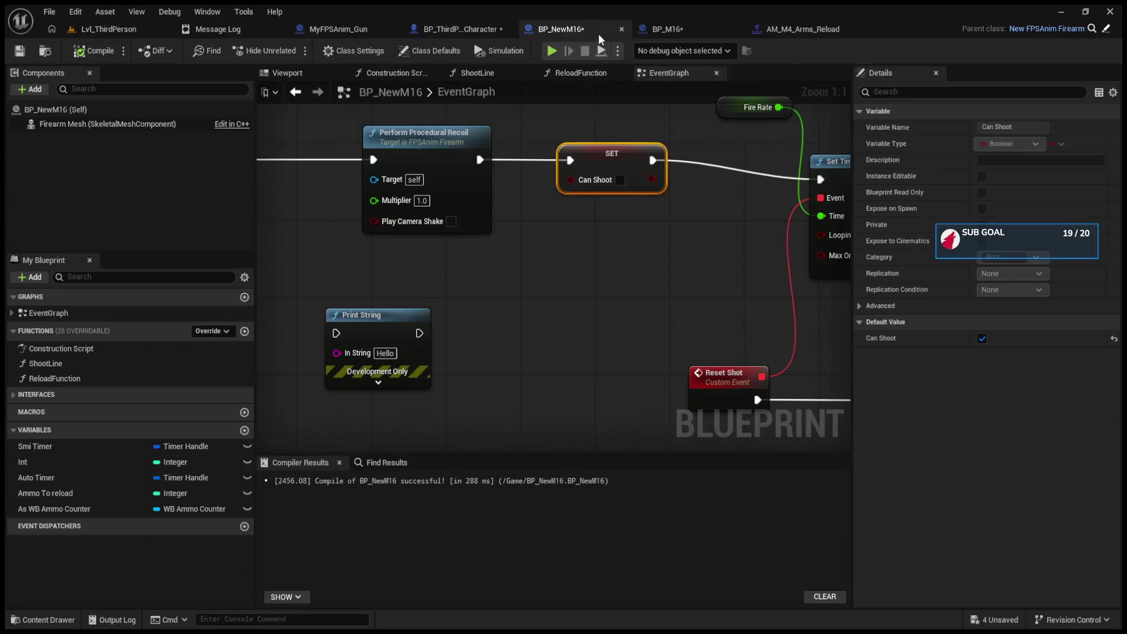
pyautogui.click(422, 31)
pyautogui.click(135, 153)
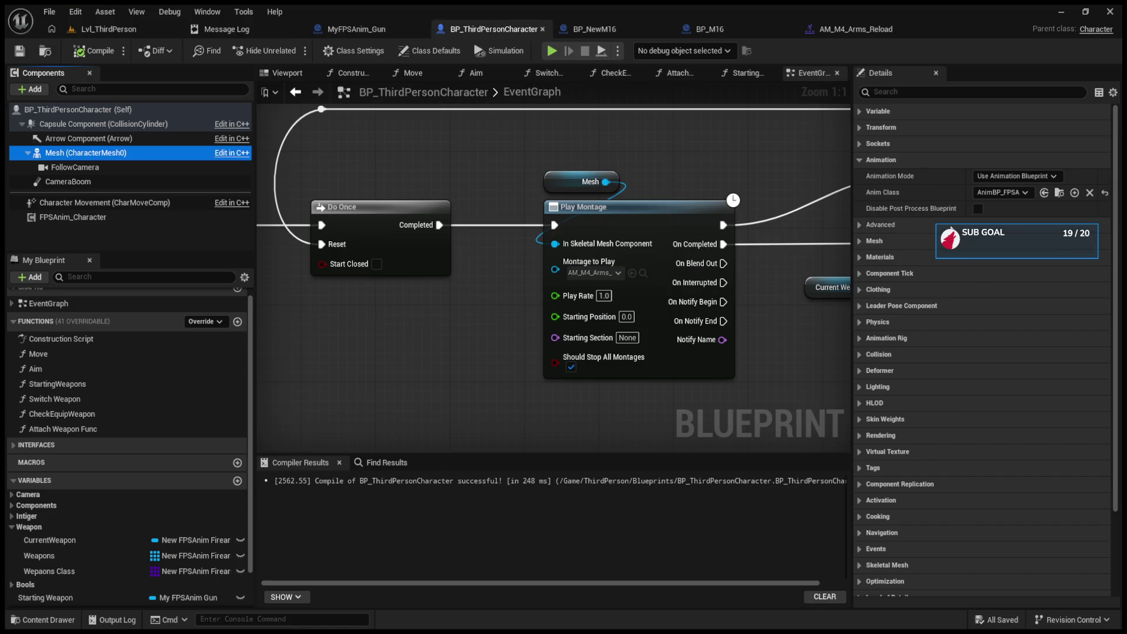
pyautogui.click(1056, 193)
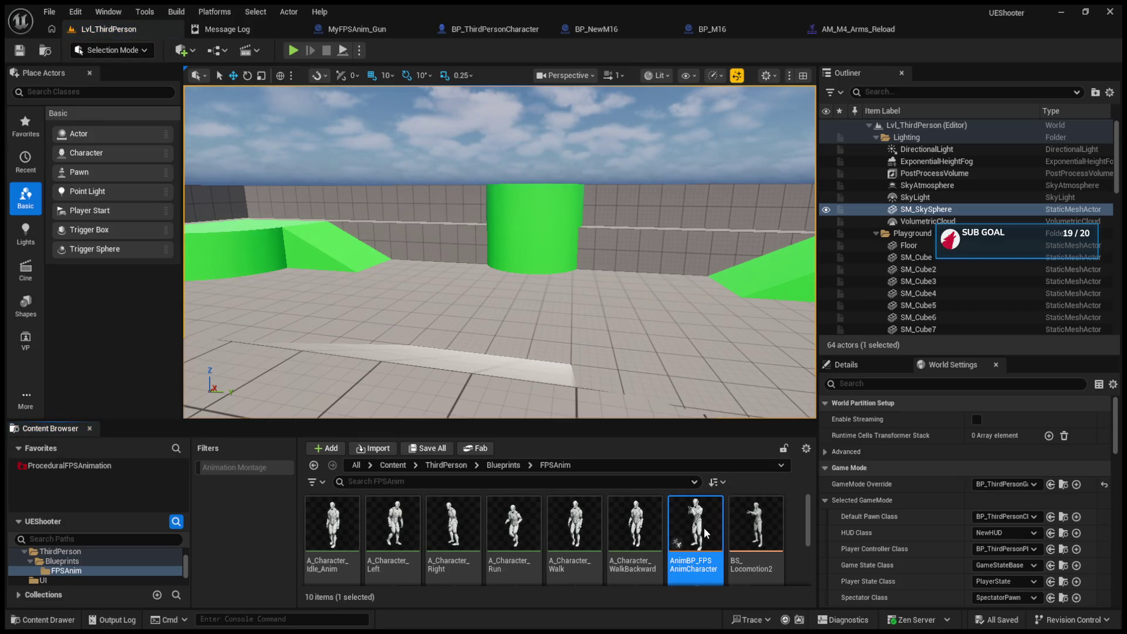
# - Open AnimBP_FPSAnimCharacter, glance at LeftHandGrip, then enter the SetEssentials layer graph
pyautogui.doubleClick(706, 533)
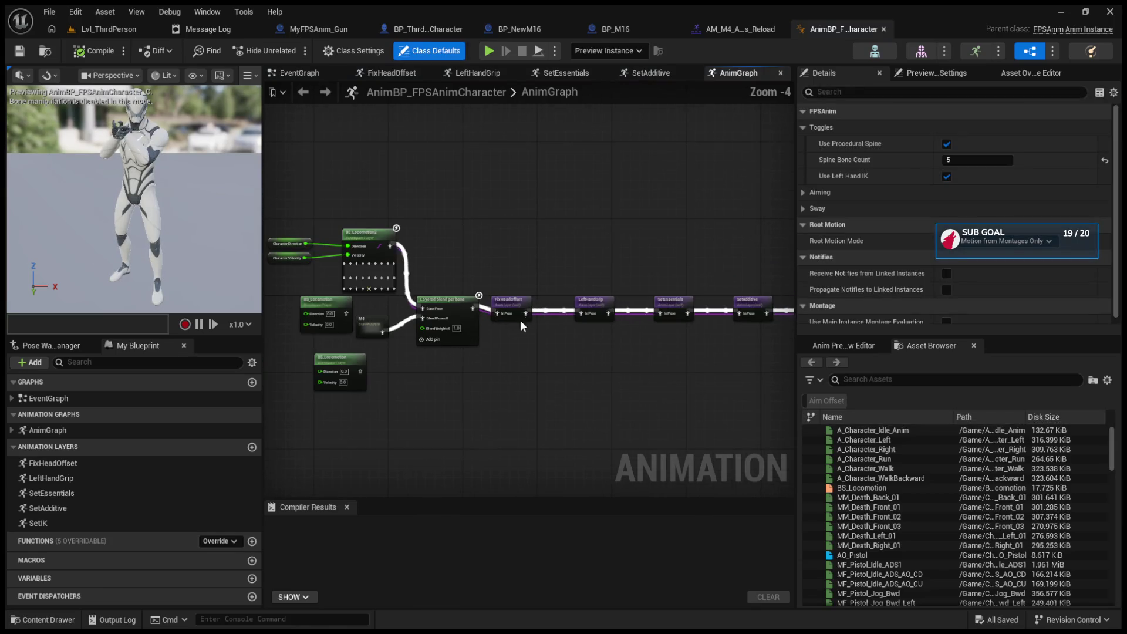
pyautogui.doubleClick(593, 302)
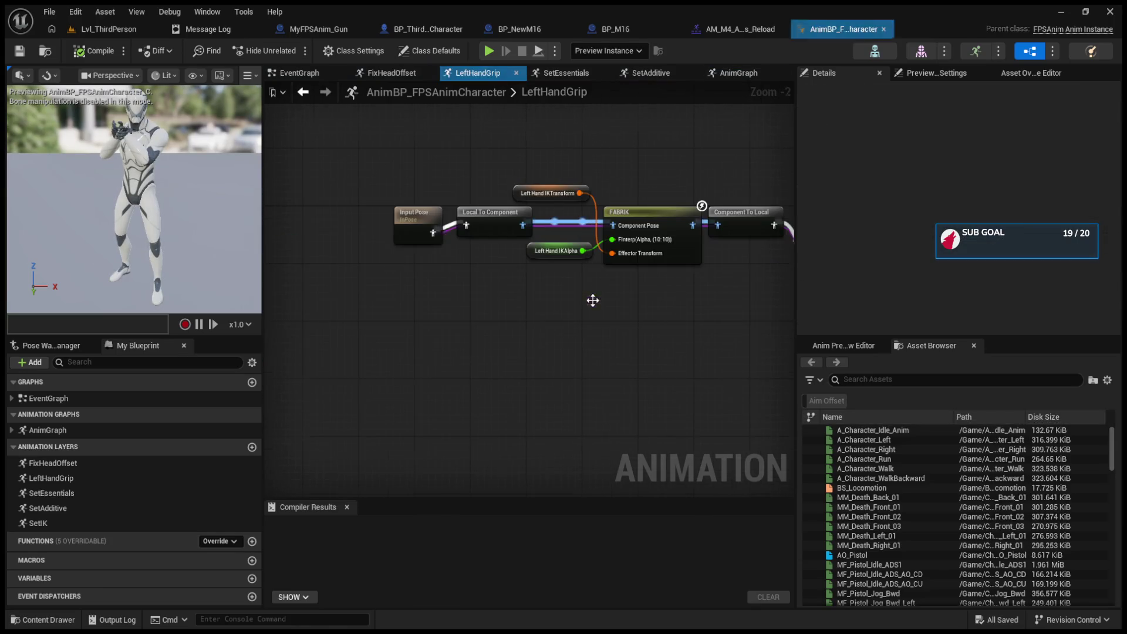
pyautogui.click(304, 94)
pyautogui.doubleClick(675, 309)
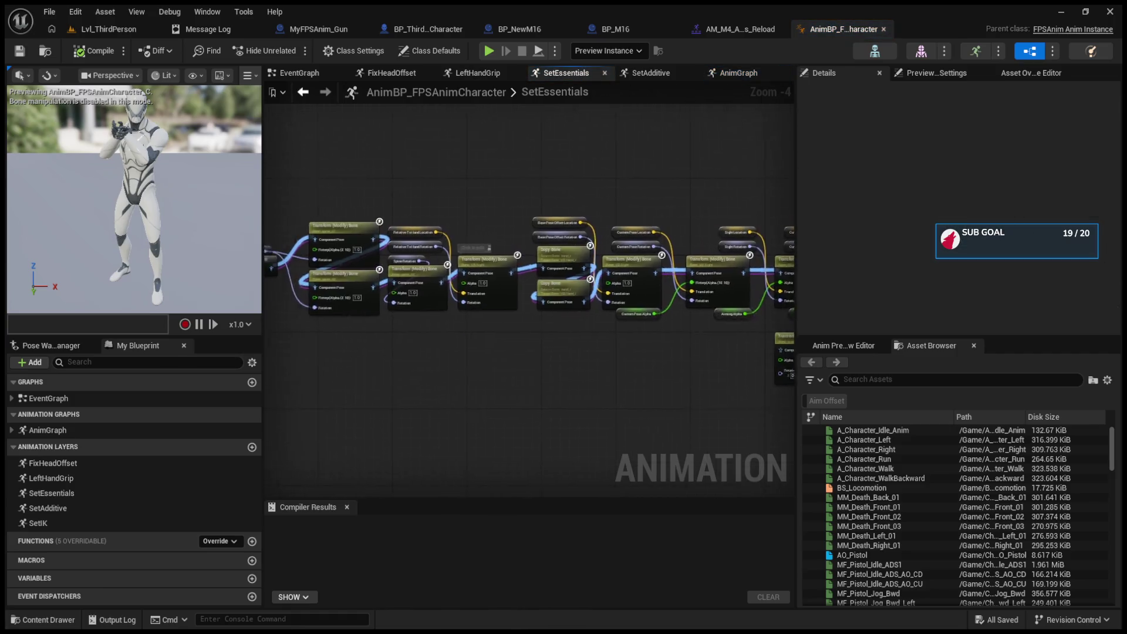
pyautogui.scroll(2, 412, 328)
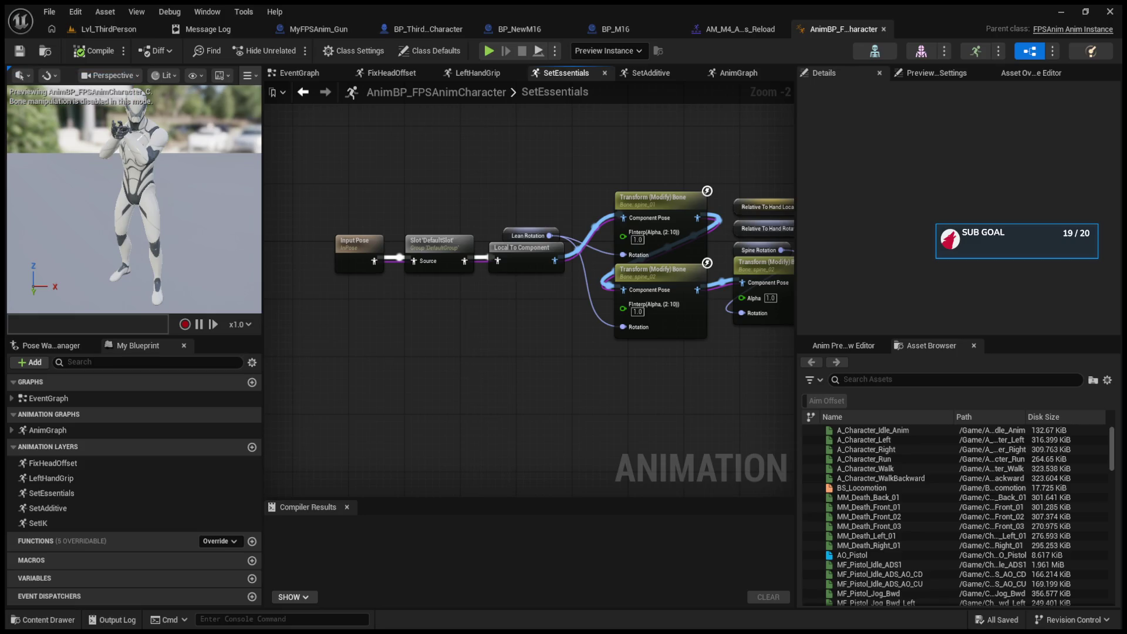
# - Paste the cached pose and blend nodes into SetEssentials and move Input Pose left
pyautogui.moveTo(348, 359)
pyautogui.mouseDown()
pyautogui.moveTo(425, 292)
pyautogui.moveTo(499, 292)
pyautogui.mouseUp()
pyautogui.hotkey('ctrl', 'v')
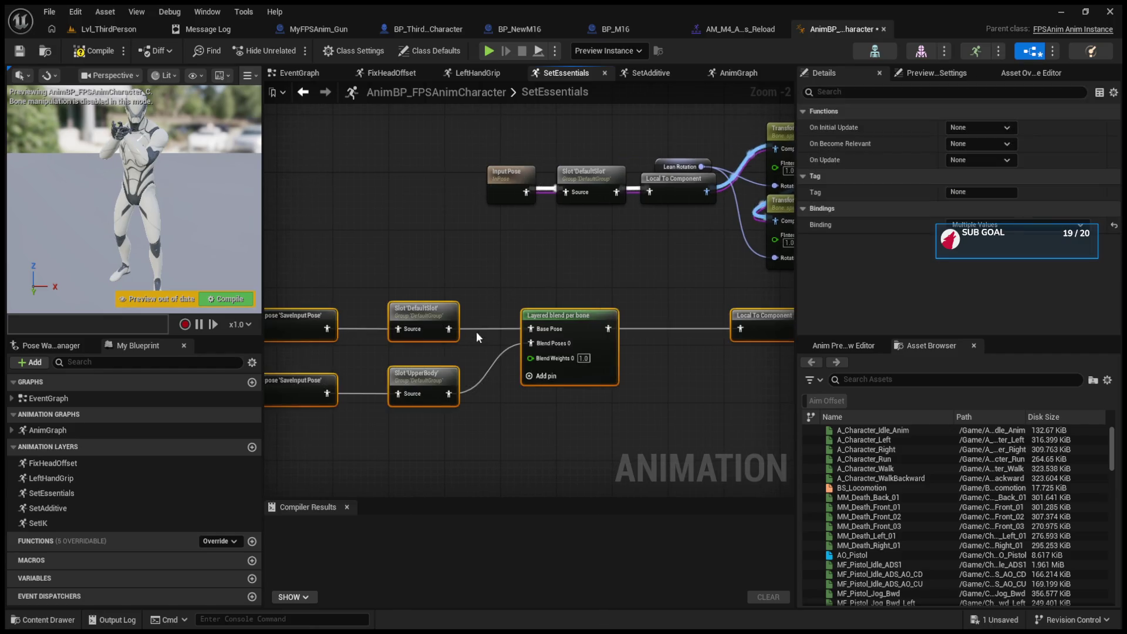
pyautogui.moveTo(477, 331); pyautogui.dragTo(549, 314)
pyautogui.moveTo(594, 183)
pyautogui.mouseDown()
pyautogui.moveTo(446, 185)
pyautogui.moveTo(496, 153)
pyautogui.mouseUp()
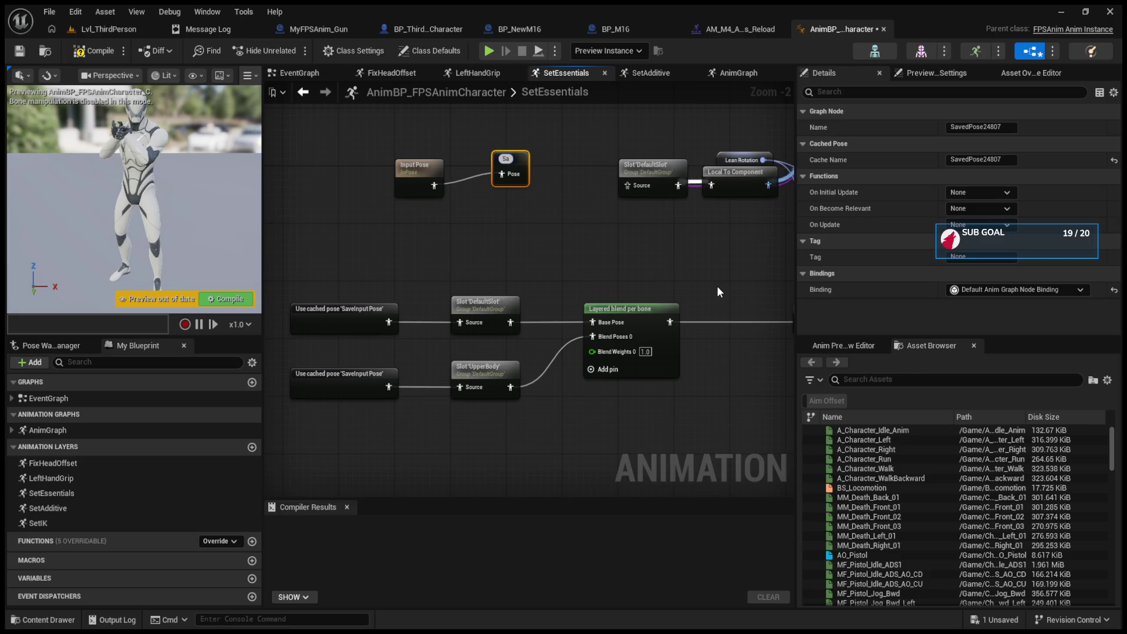
# - Rename the Save Cached Pose node to SaveInput in its title and Details Name field
pyautogui.write('veInput')
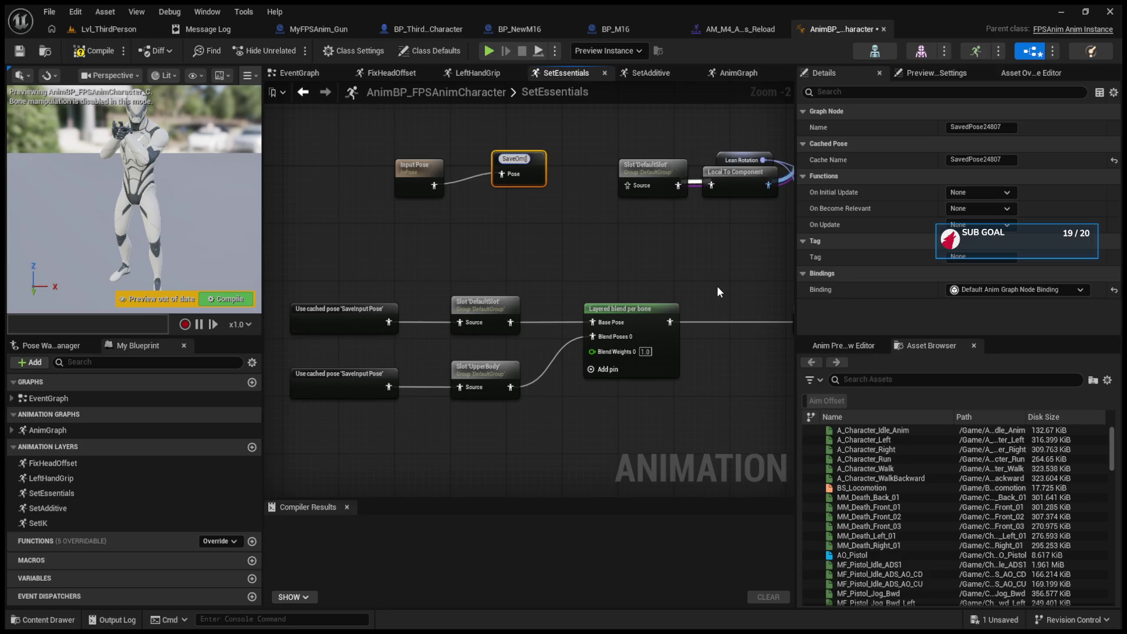
pyautogui.press('BackSpace')
pyautogui.press('BackSpace')
pyautogui.press('BackSpace')
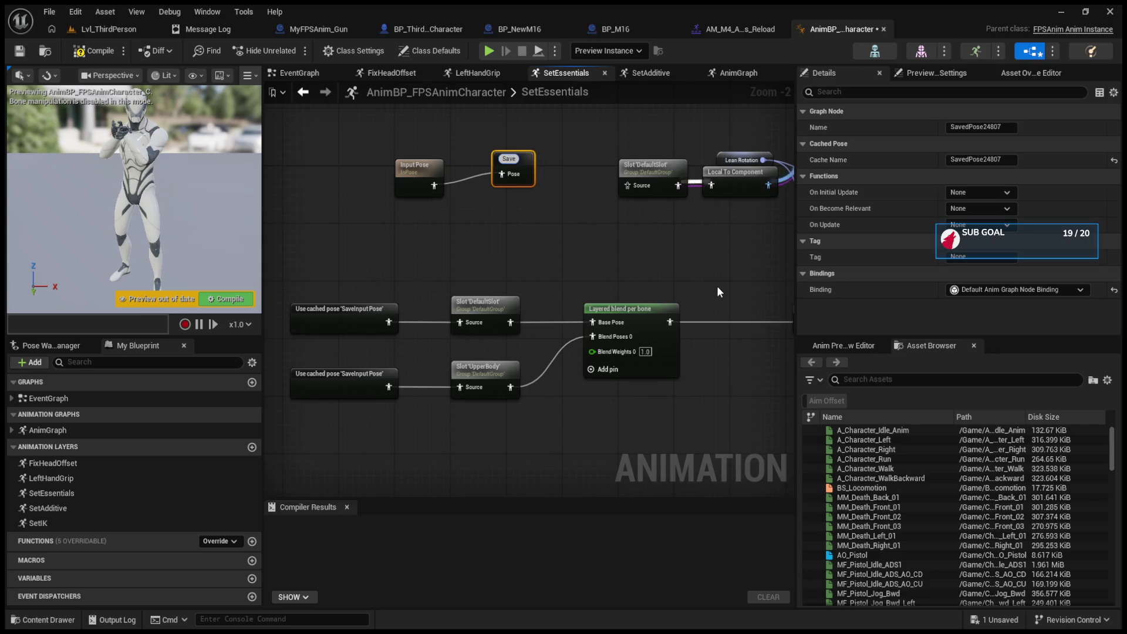
pyautogui.write('Input')
pyautogui.write('\\')
pyautogui.press('Return')
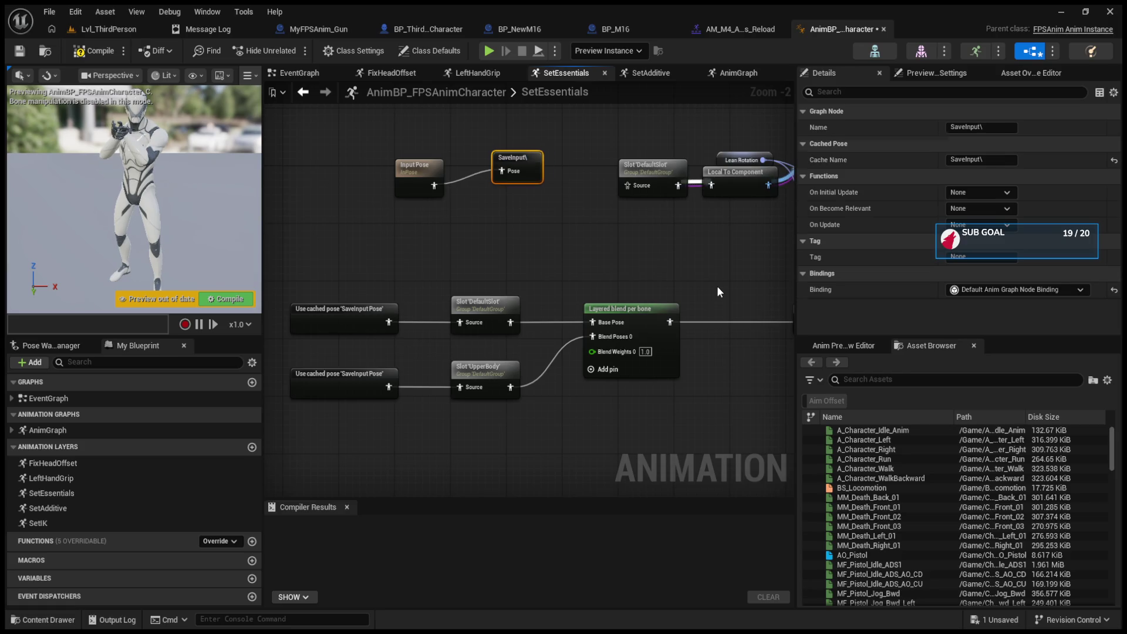
pyautogui.click(993, 129)
pyautogui.press('BackSpace')
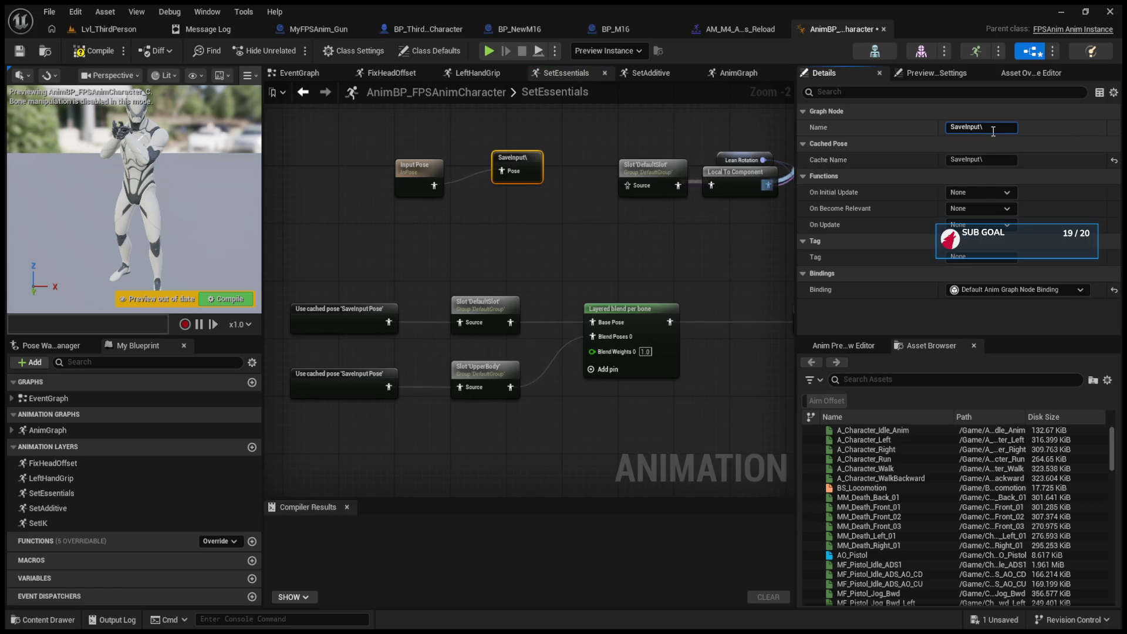
pyautogui.press('Return')
# - Move the Local To Component node left and compile the animation blueprint
pyautogui.moveTo(674, 200); pyautogui.dragTo(593, 227)
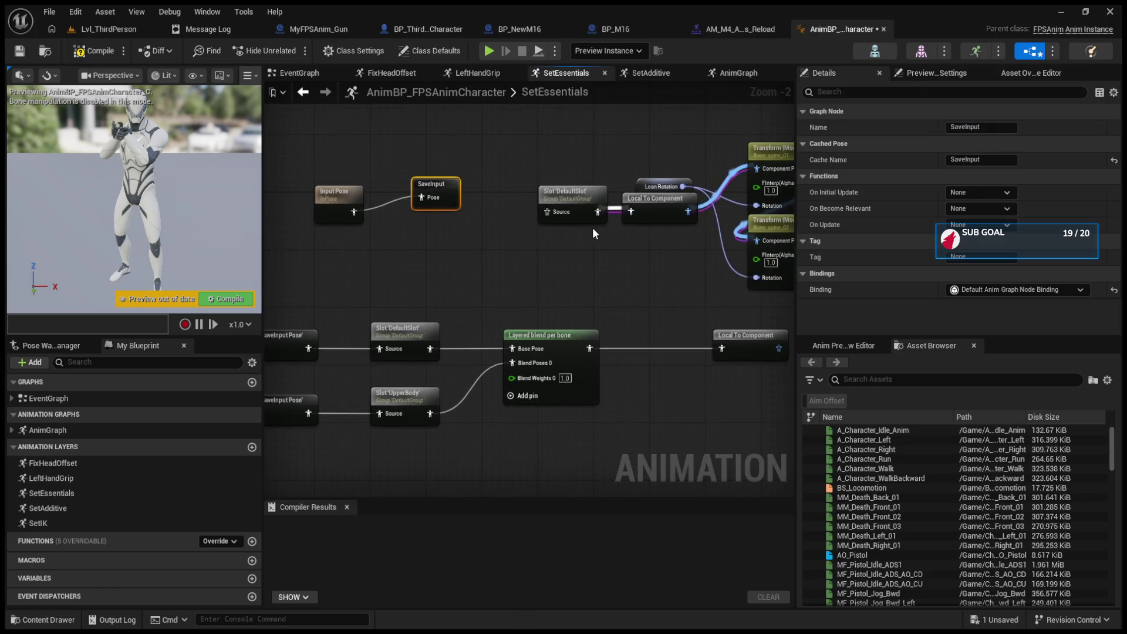
pyautogui.click(700, 343)
pyautogui.moveTo(699, 343)
pyautogui.mouseDown()
pyautogui.moveTo(629, 343)
pyautogui.moveTo(586, 212)
pyautogui.mouseUp()
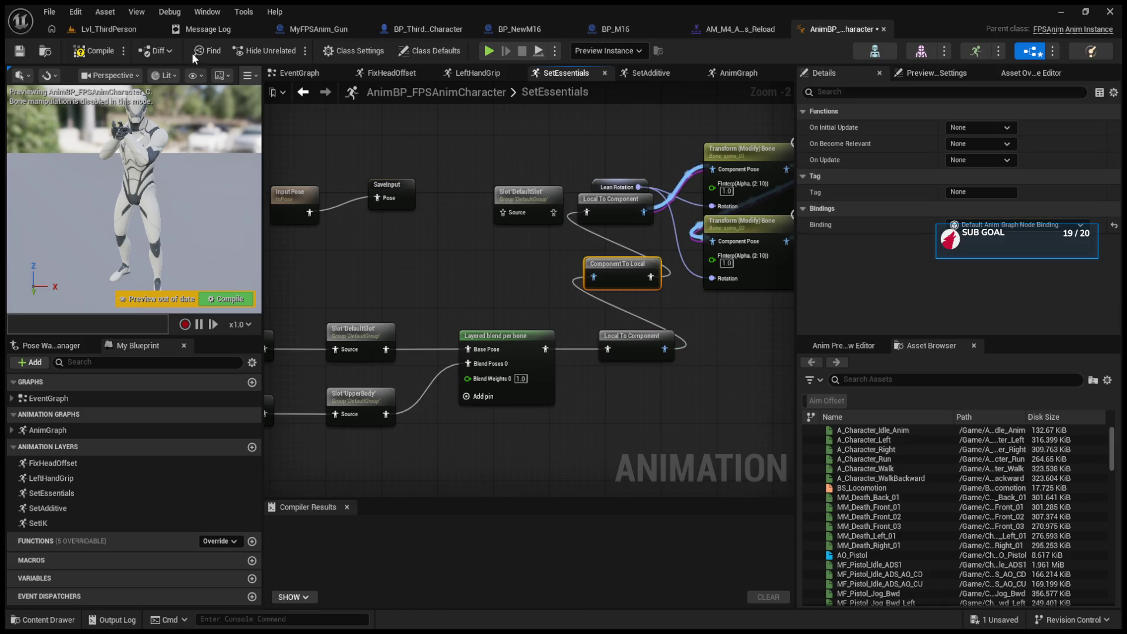
pyautogui.click(85, 51)
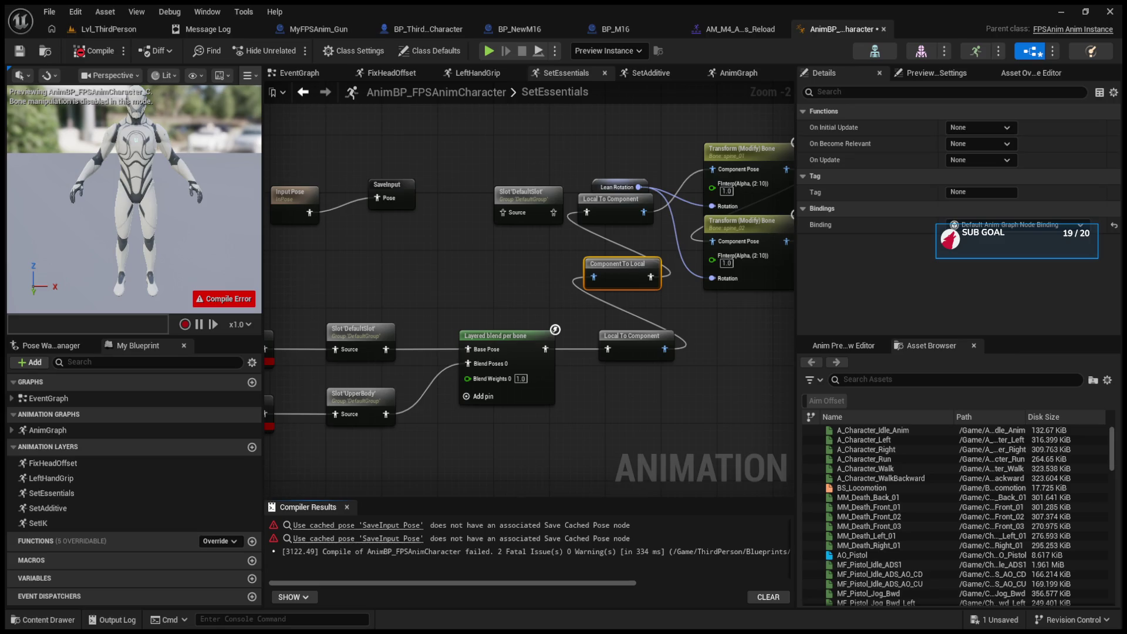
# - Remove the two errored Use cached pose nodes from the animation graph
pyautogui.click(447, 352)
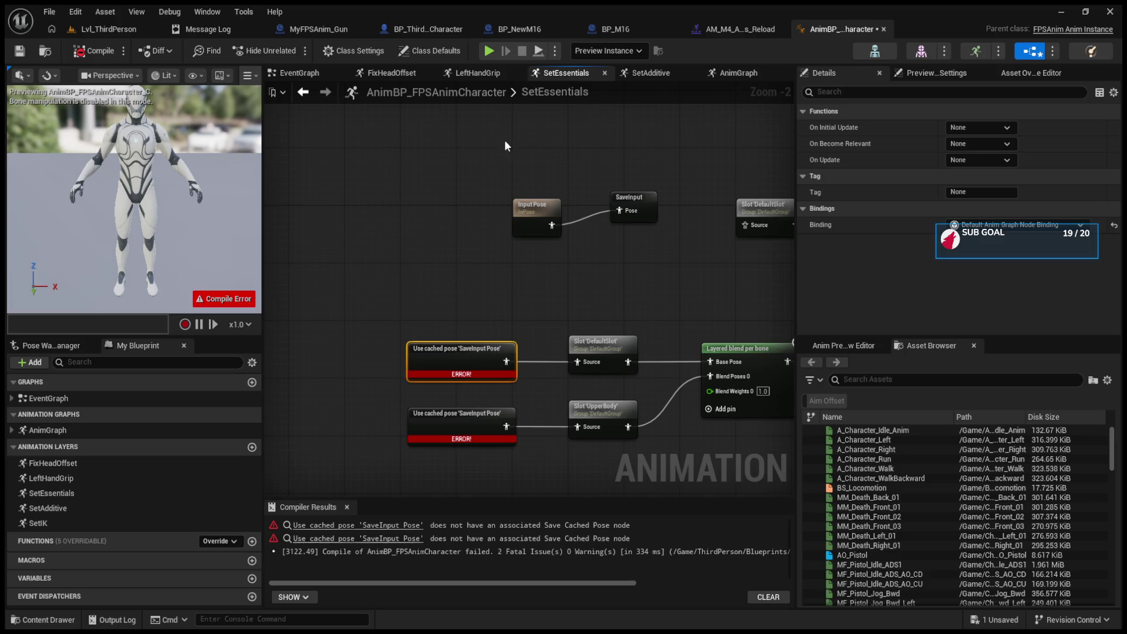
pyautogui.click(477, 360)
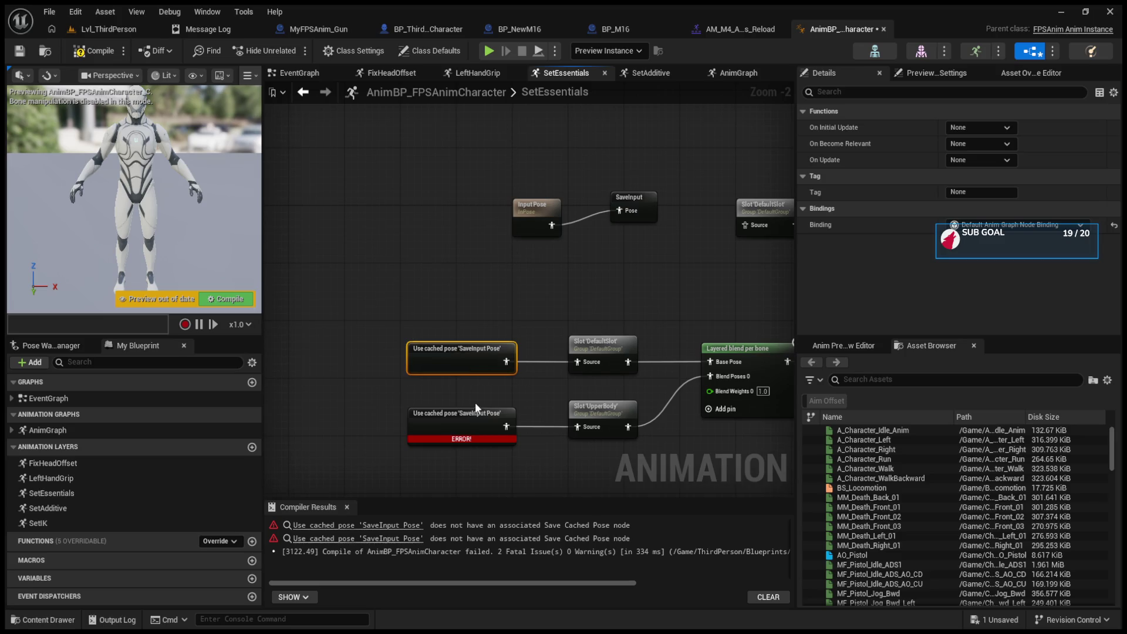
pyautogui.click(226, 299)
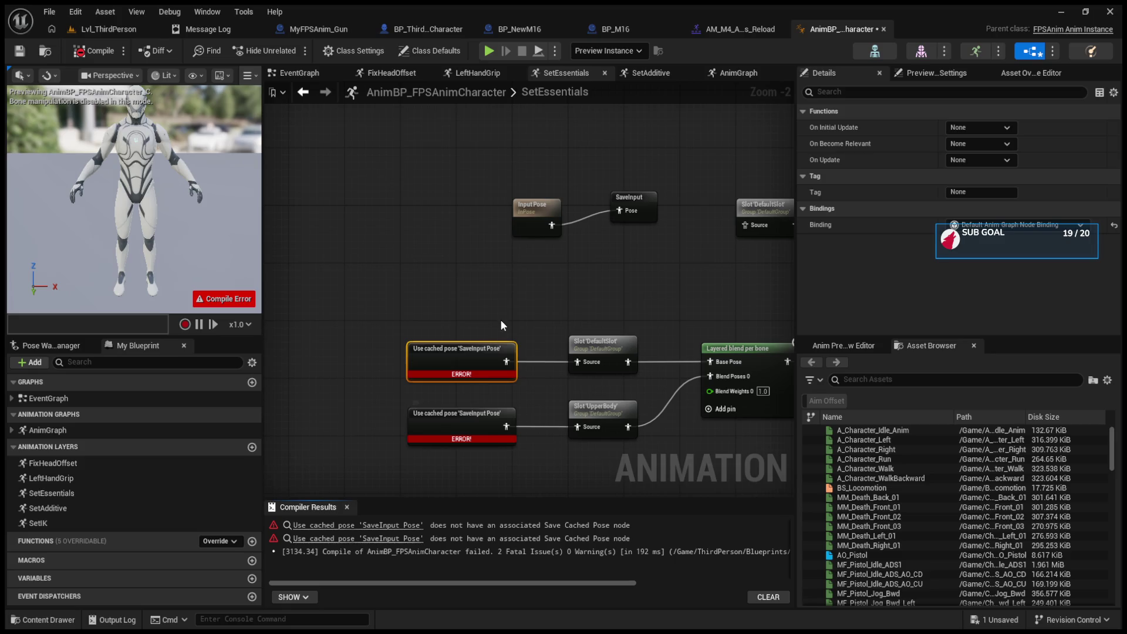
pyautogui.moveTo(413, 316); pyautogui.dragTo(532, 448)
pyautogui.press('Delete')
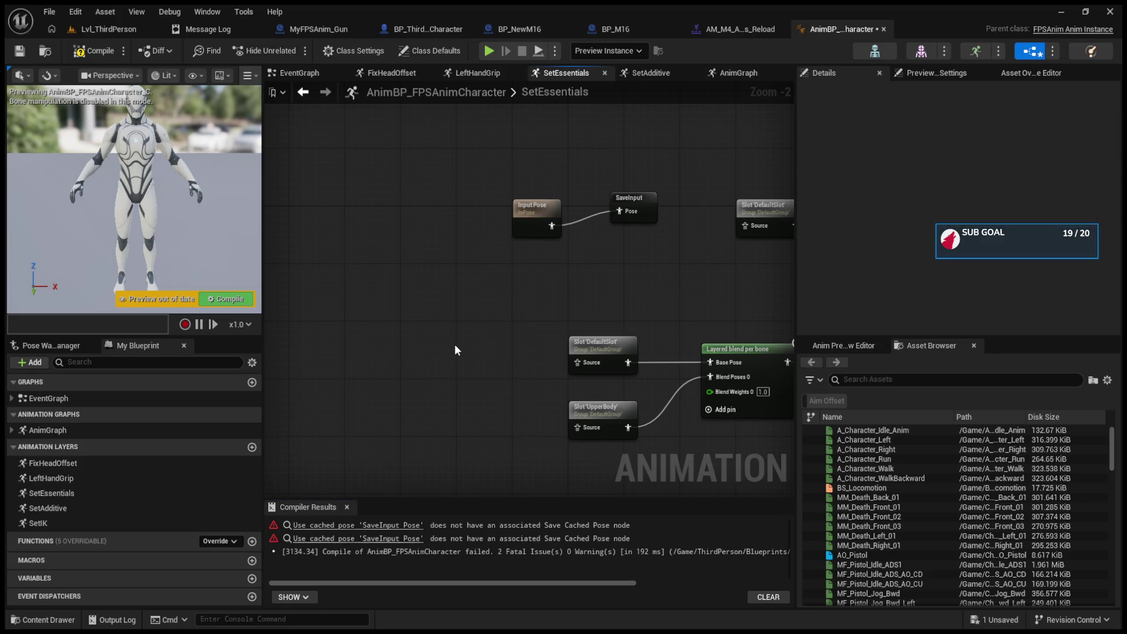
# - Add two SaveInput cached-pose nodes wired into Slot DefaultSlot and Slot 'UpperBody', then recompile
pyautogui.hotkey('ctrl', 'v')
pyautogui.moveTo(534, 363); pyautogui.dragTo(578, 362)
pyautogui.hotkey('ctrl', 'v')
pyautogui.moveTo(513, 434); pyautogui.dragTo(578, 427)
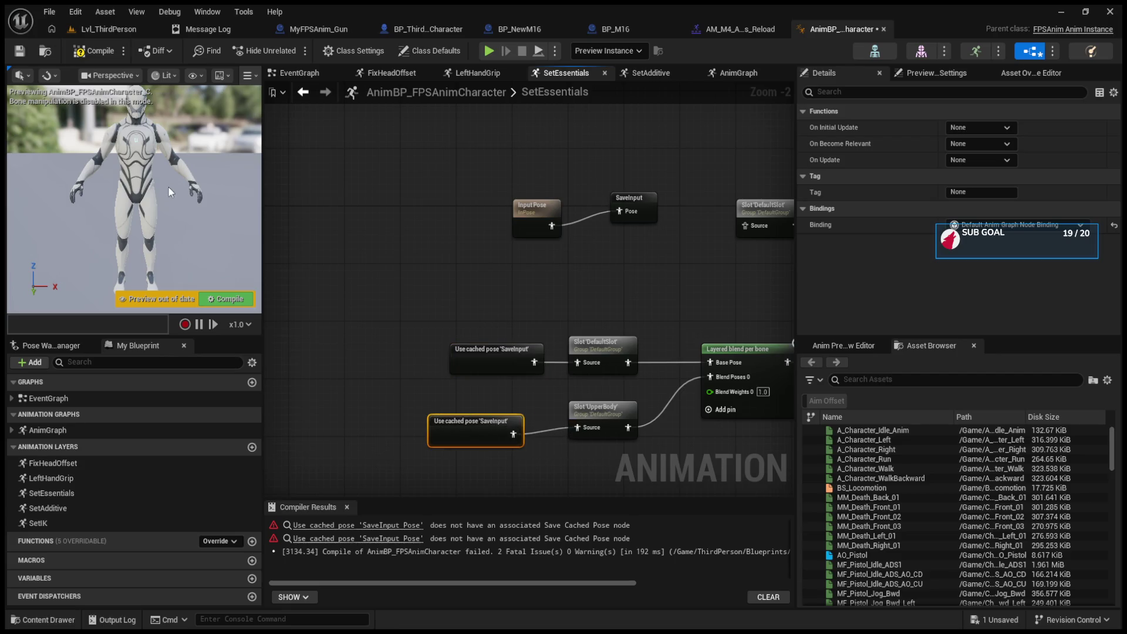
pyautogui.click(244, 297)
# - Rewire the Local To Component output in the Transform (Modify) Bone chain and compile
pyautogui.moveTo(343, 314)
pyautogui.mouseDown()
pyautogui.moveTo(317, 317)
pyautogui.moveTo(416, 285)
pyautogui.mouseUp()
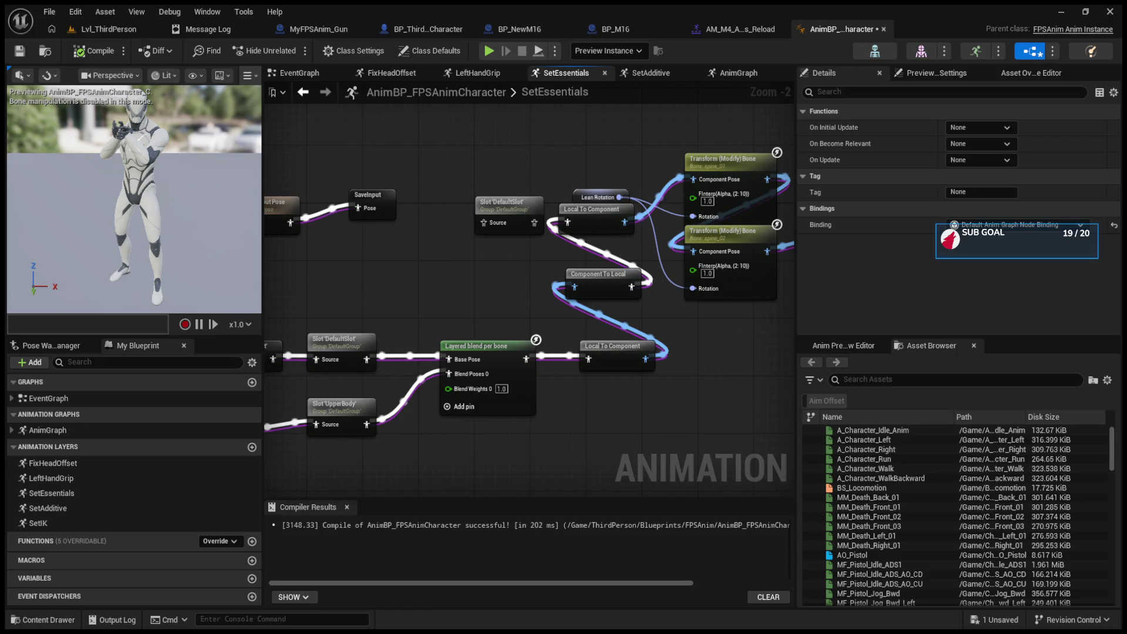
pyautogui.moveTo(646, 358)
pyautogui.mouseDown()
pyautogui.moveTo(670, 202)
pyautogui.moveTo(692, 179)
pyautogui.mouseUp()
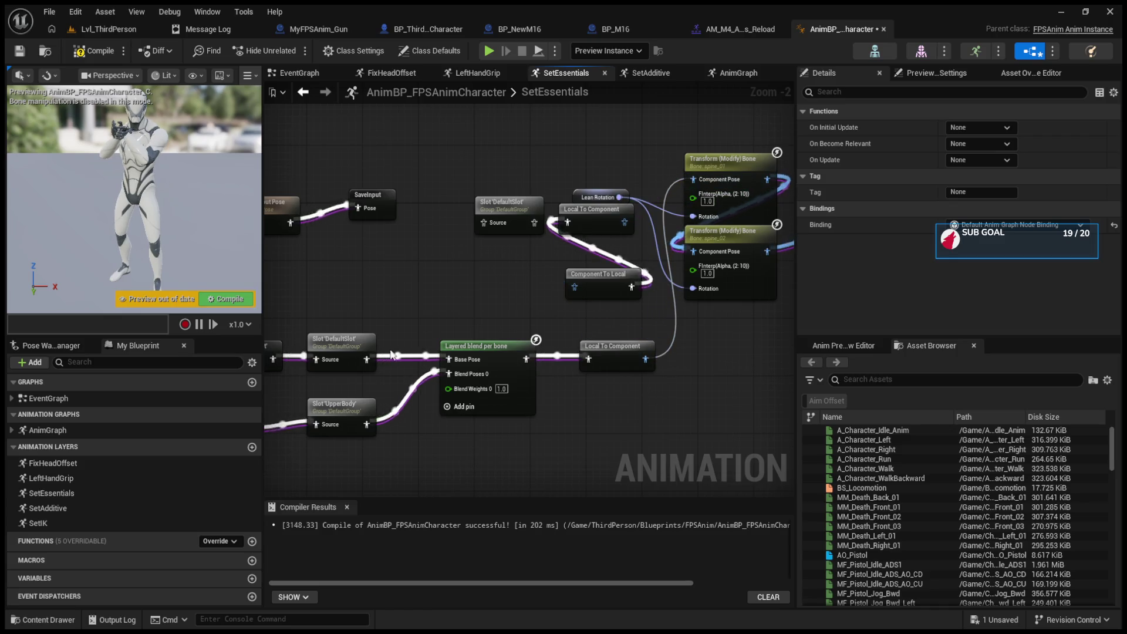
pyautogui.click(230, 298)
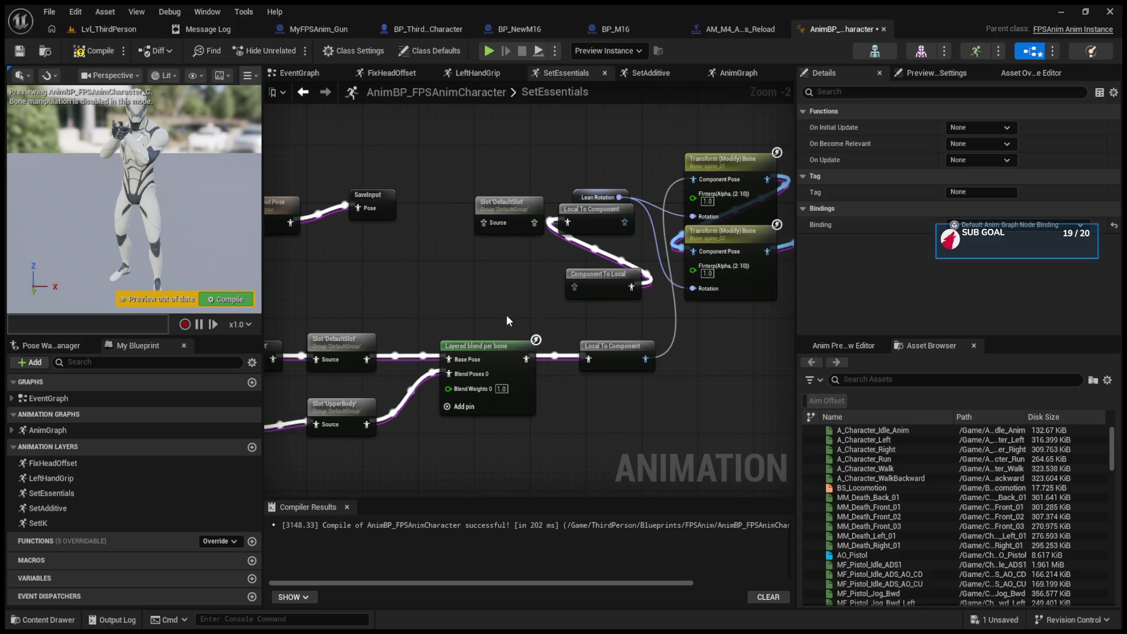
# - Delete the Component To Local node, tidy the SaveInput and Input Pose nodes, and return to the level
pyautogui.moveTo(546, 317); pyautogui.dragTo(605, 329)
pyautogui.click(657, 311)
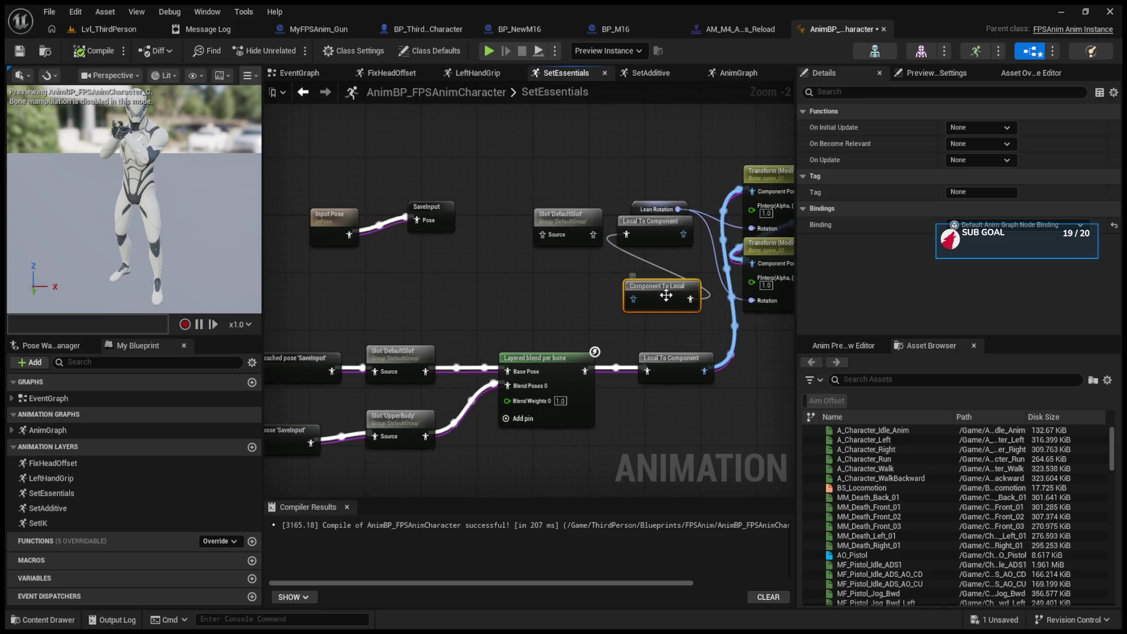
pyautogui.press('Delete')
pyautogui.moveTo(424, 304)
pyautogui.mouseDown()
pyautogui.moveTo(516, 357)
pyautogui.moveTo(511, 340)
pyautogui.mouseUp()
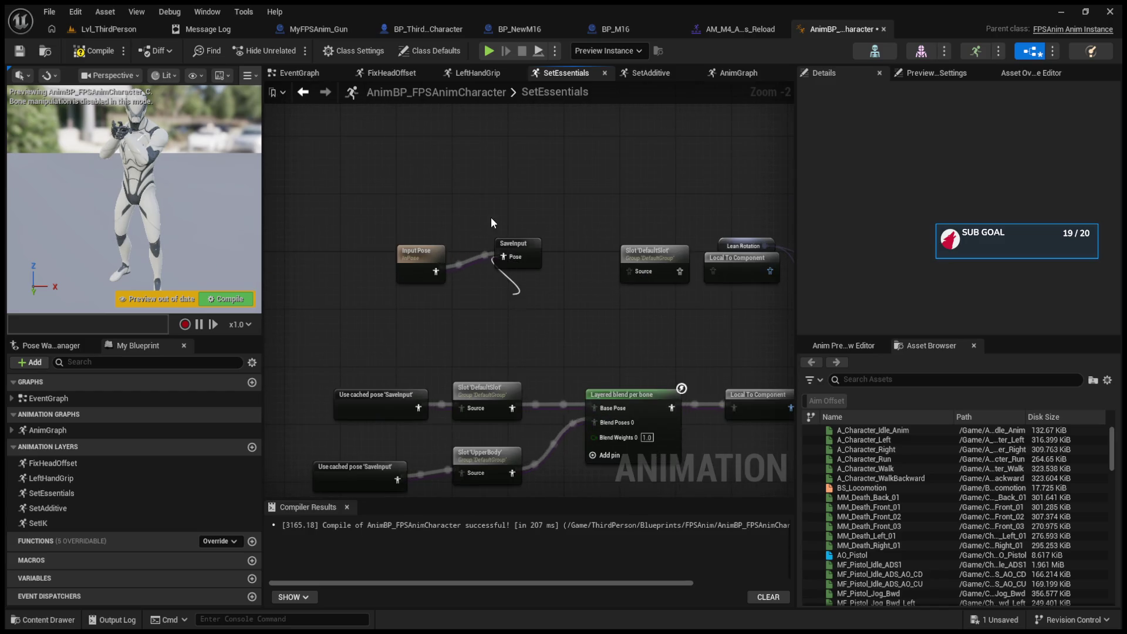
pyautogui.moveTo(515, 248); pyautogui.dragTo(517, 330)
pyautogui.moveTo(422, 251)
pyautogui.mouseDown()
pyautogui.moveTo(399, 325)
pyautogui.moveTo(383, 322)
pyautogui.mouseUp()
pyautogui.click(104, 33)
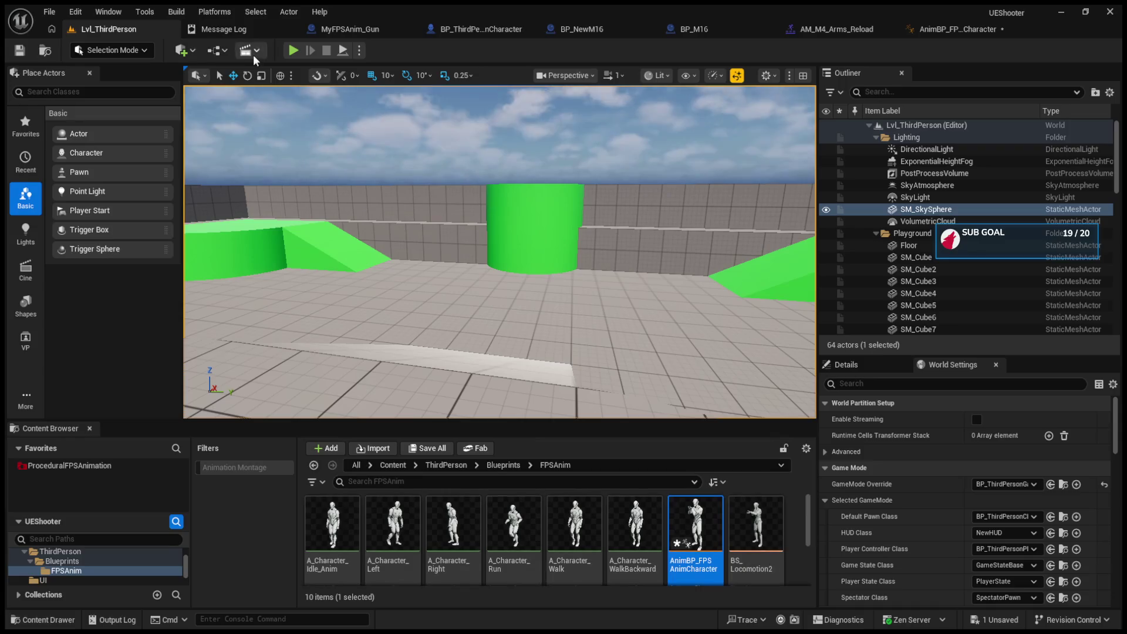
# - Play-test the level by firing and reloading the M16 to 10/24, then save all
pyautogui.click(293, 50)
pyautogui.click(500, 252)
pyautogui.press('r')
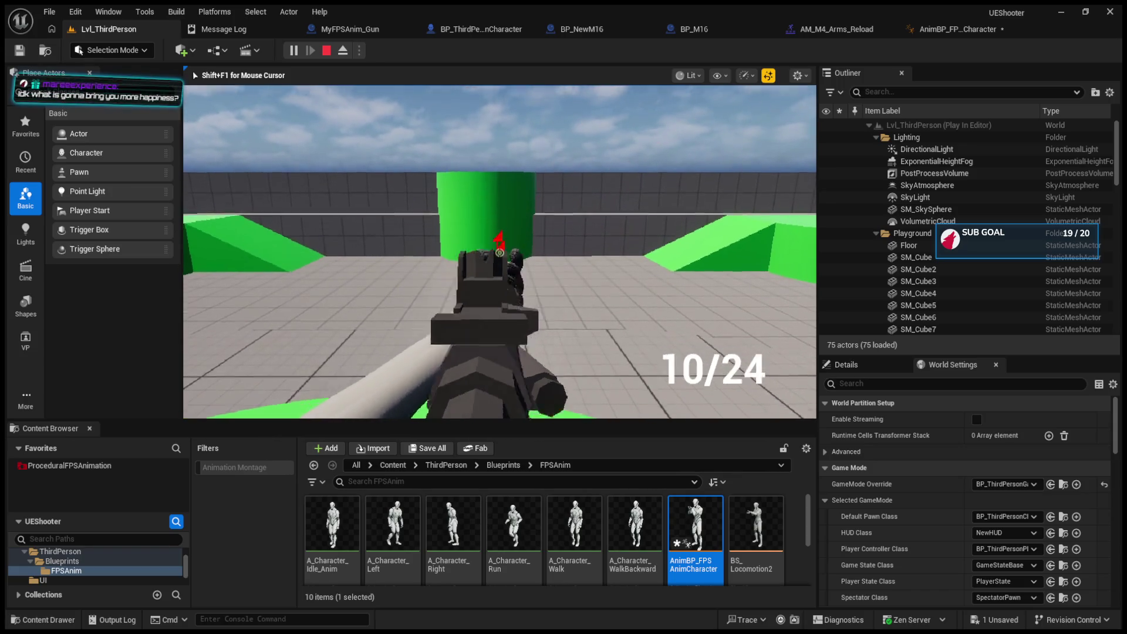
pyautogui.press('Escape')
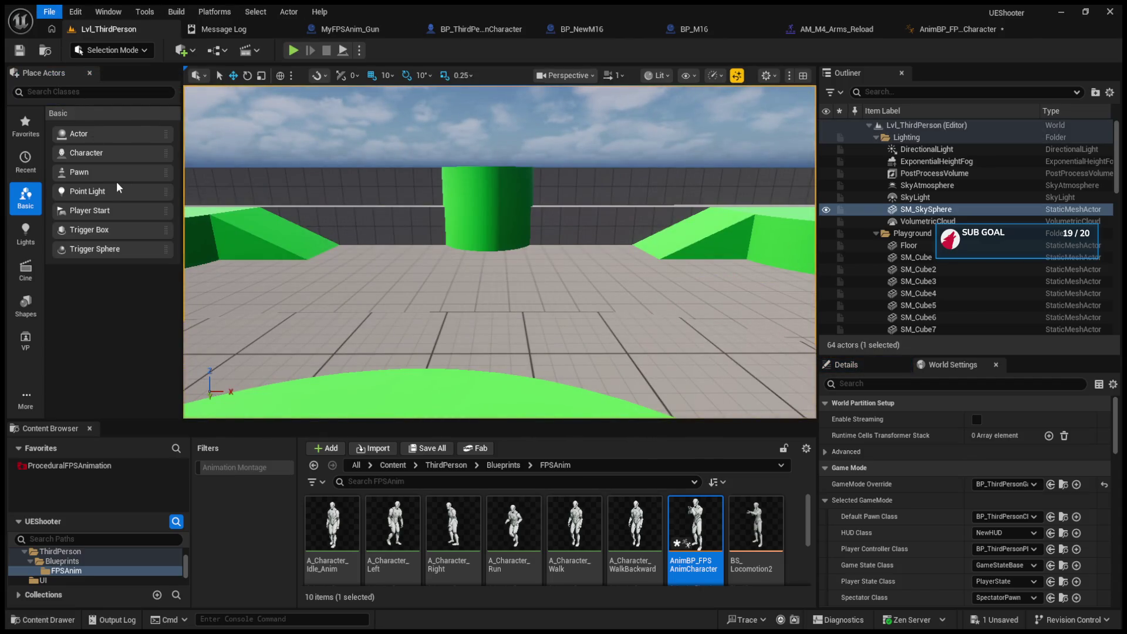
pyautogui.hotkey('ctrl', 'shift', 's')
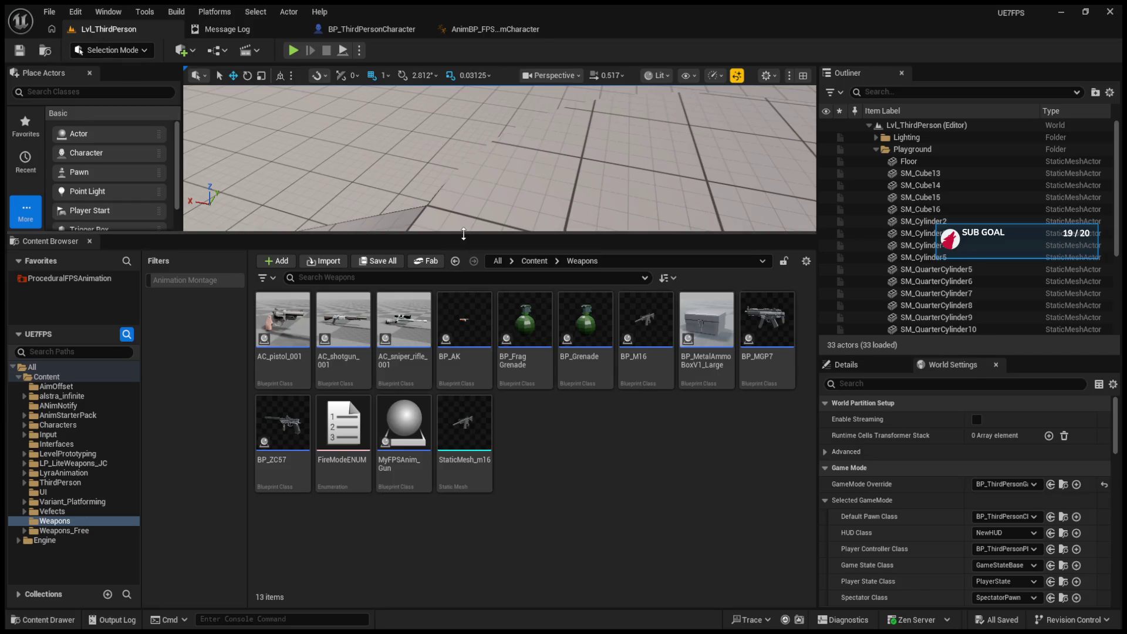
# - Resize the splitter between the viewport and the Weapons folder's asset list
pyautogui.moveTo(459, 237)
pyautogui.mouseDown()
pyautogui.moveTo(446, 418)
pyautogui.moveTo(509, 379)
pyautogui.moveTo(506, 317)
pyautogui.mouseUp()
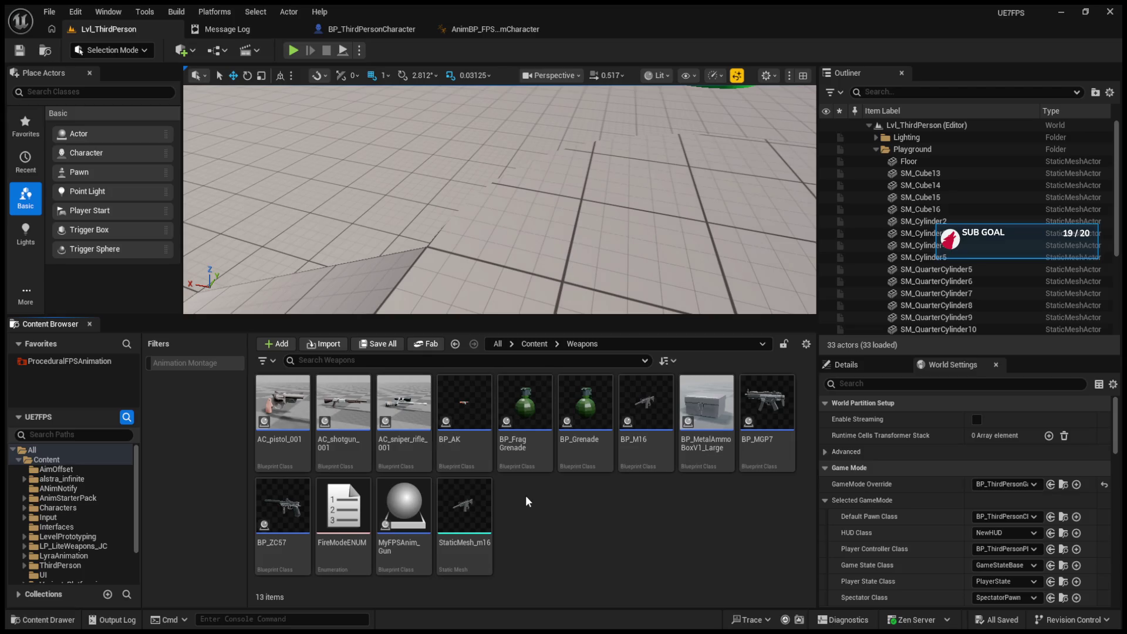
# - Select the BP_Frag Grenade blueprint among the 13 Weapons assets
pyautogui.click(530, 413)
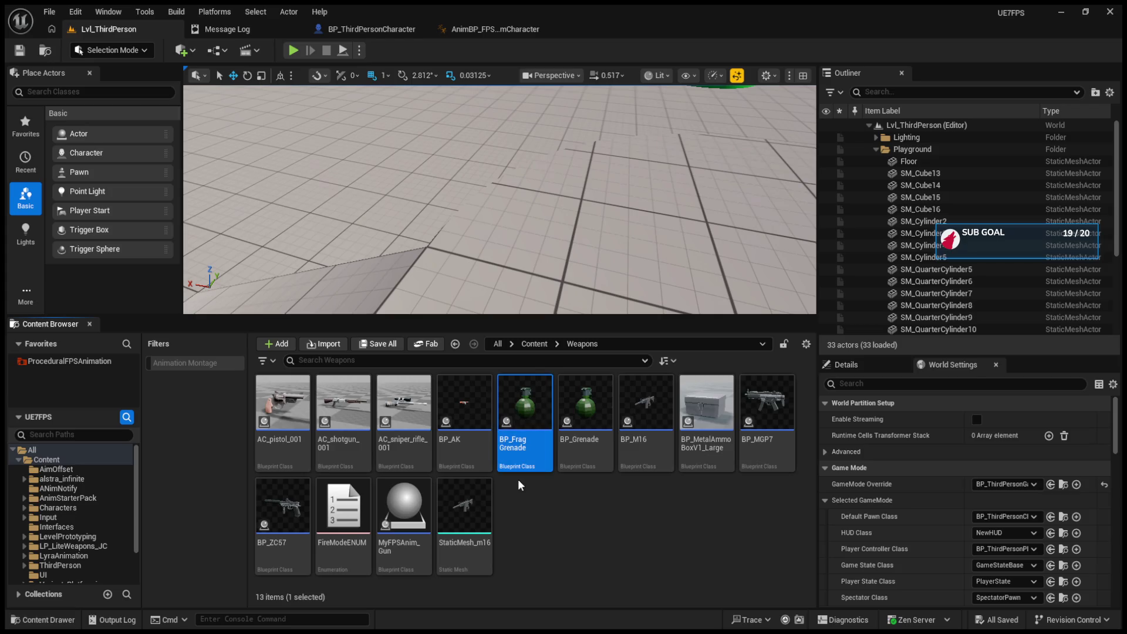
# - Open BP_FragGrenade's event graph and delete the stray Skeletal Mesh node
pyautogui.doubleClick(519, 422)
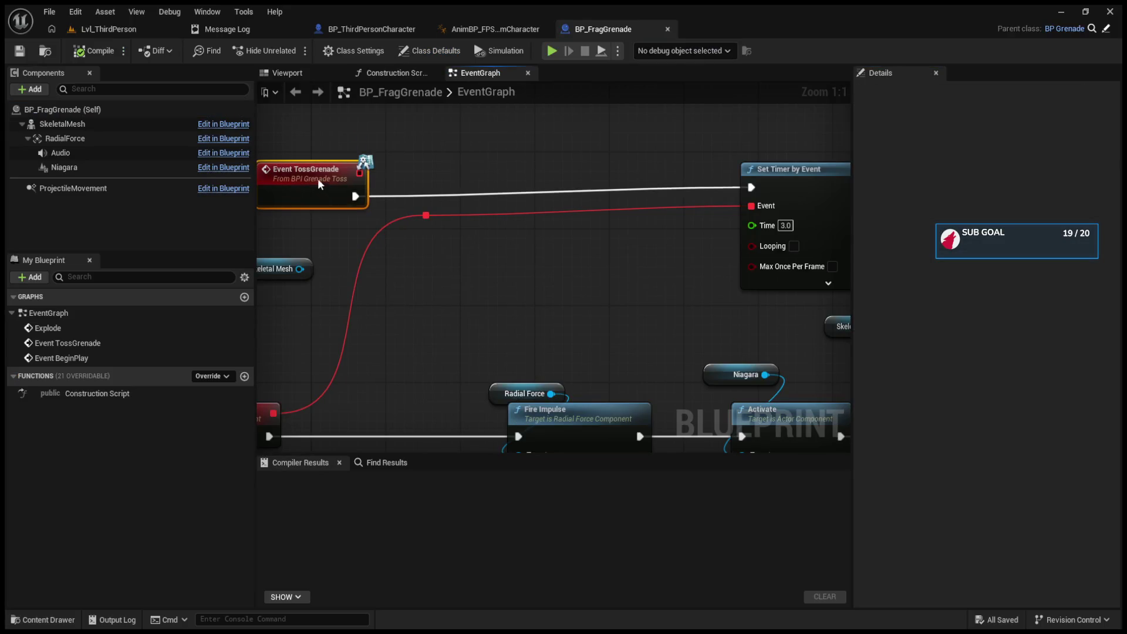
pyautogui.moveTo(319, 184)
pyautogui.mouseDown()
pyautogui.moveTo(459, 83)
pyautogui.moveTo(401, 187)
pyautogui.moveTo(413, 229)
pyautogui.moveTo(392, 216)
pyautogui.mouseUp()
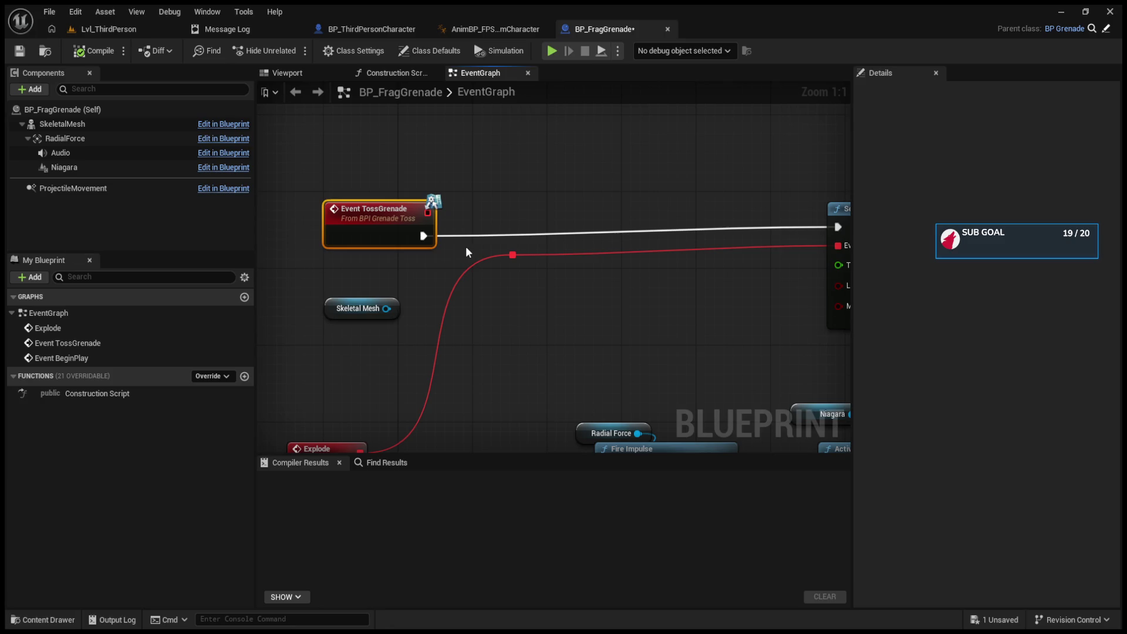
pyautogui.moveTo(307, 277); pyautogui.dragTo(367, 333)
pyautogui.press('Delete')
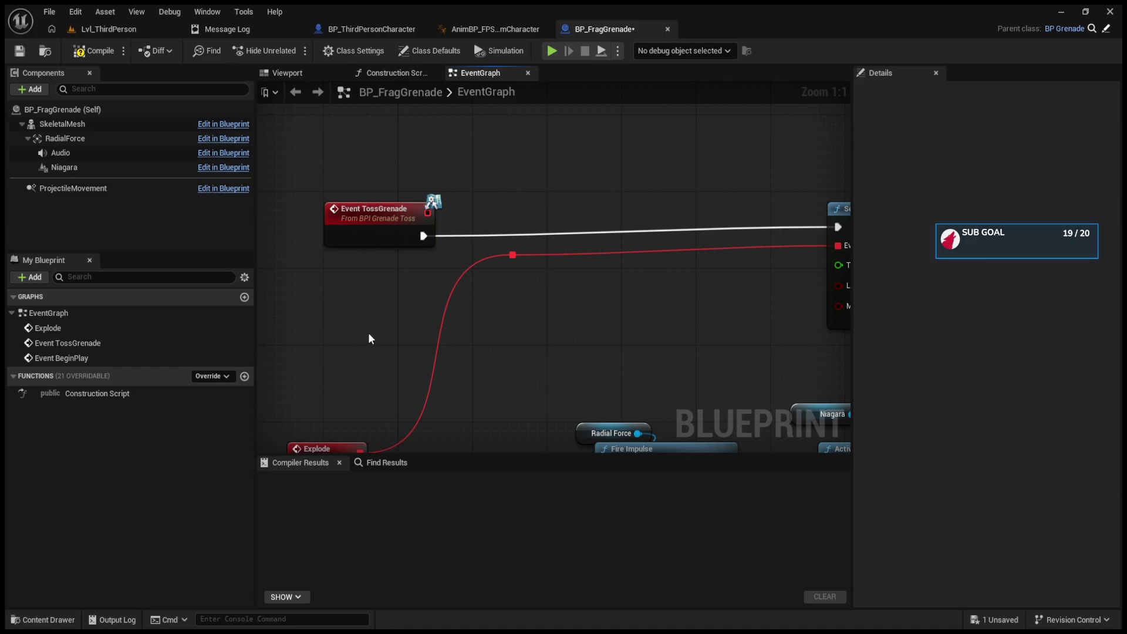
# - Reposition the reroute point on the red wire and move Event TossGrenade higher
pyautogui.click(51, 13)
pyautogui.moveTo(525, 260)
pyautogui.mouseDown()
pyautogui.moveTo(505, 304)
pyautogui.moveTo(506, 260)
pyautogui.mouseUp()
pyautogui.moveTo(389, 223); pyautogui.dragTo(389, 165)
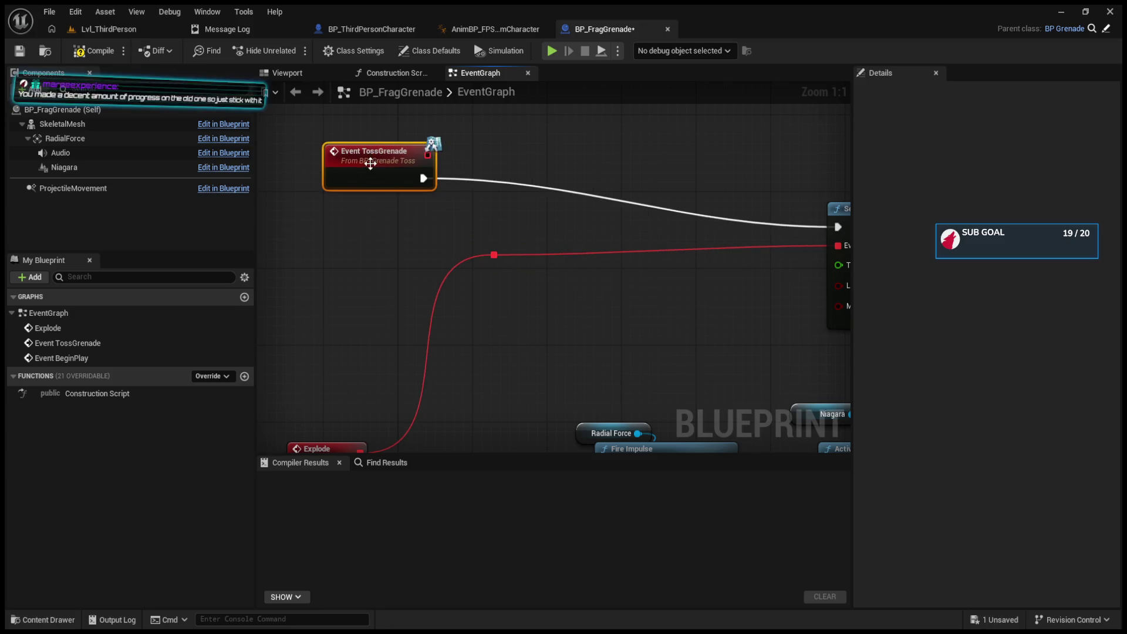
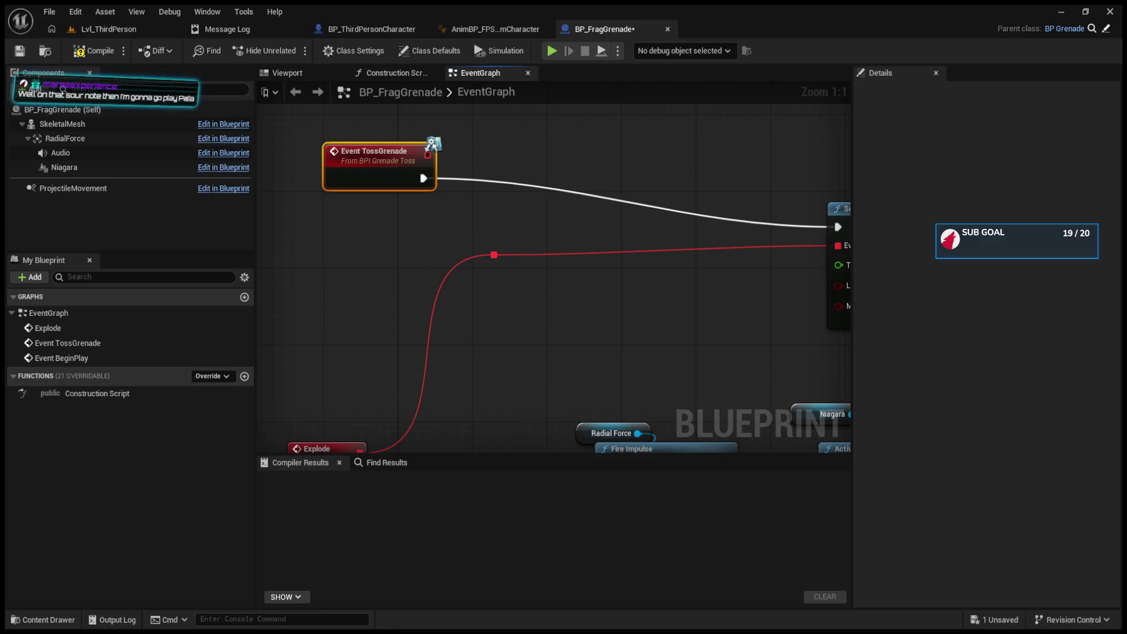
# - Move Event TossGrenade down, then view the AnimBP_FPSAnimCharacter SetEssentials graph, panned left
pyautogui.moveTo(358, 177); pyautogui.dragTo(349, 234)
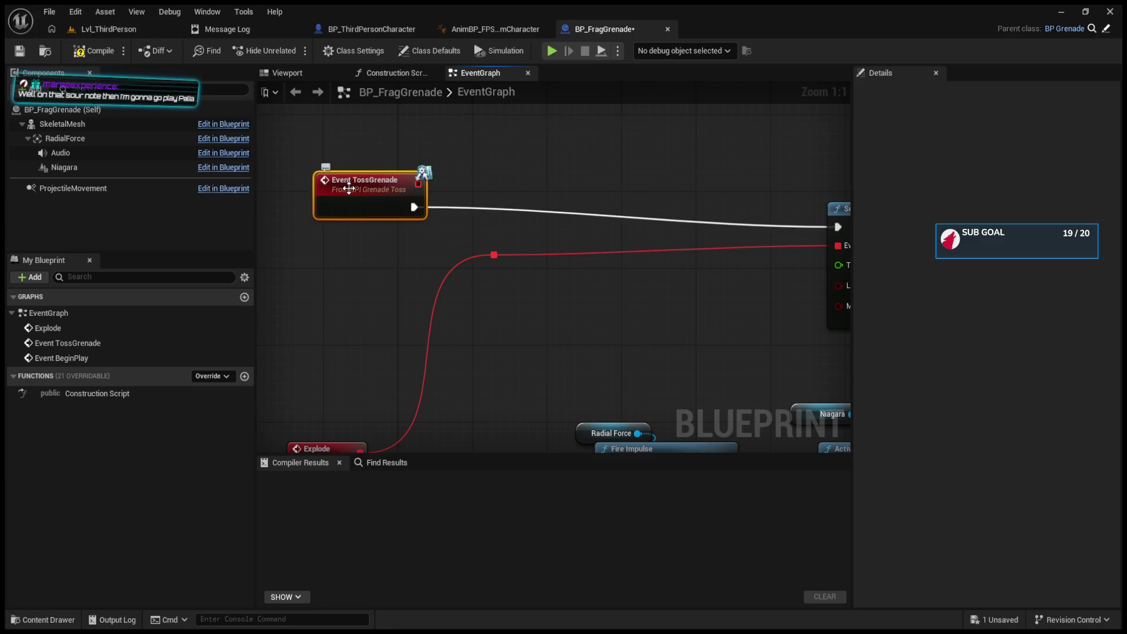
pyautogui.click(333, 29)
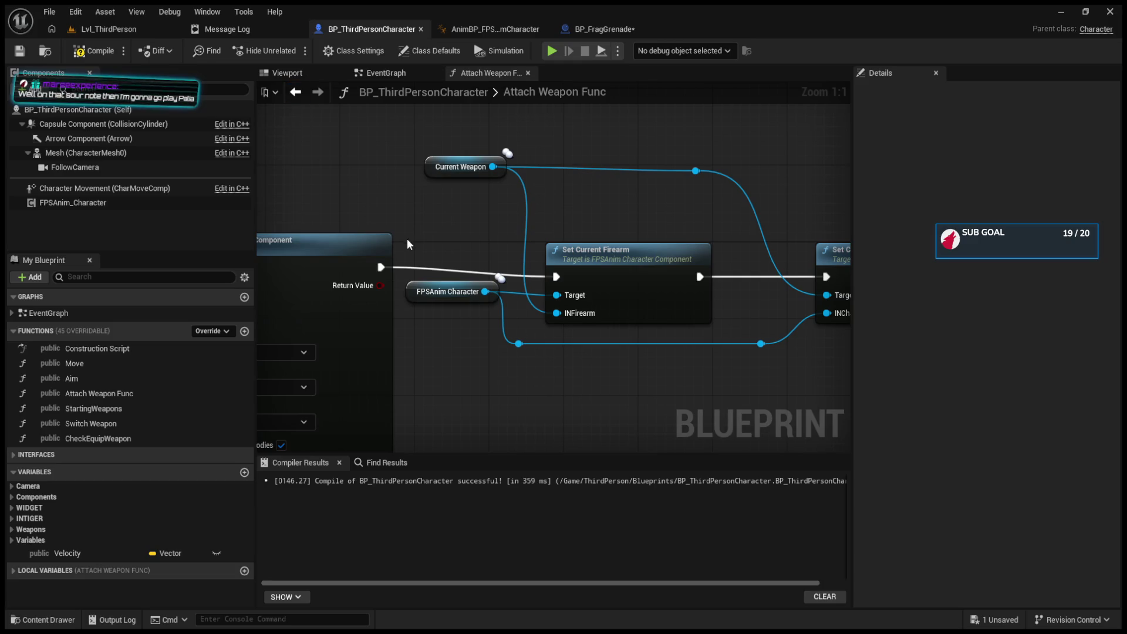
pyautogui.click(470, 29)
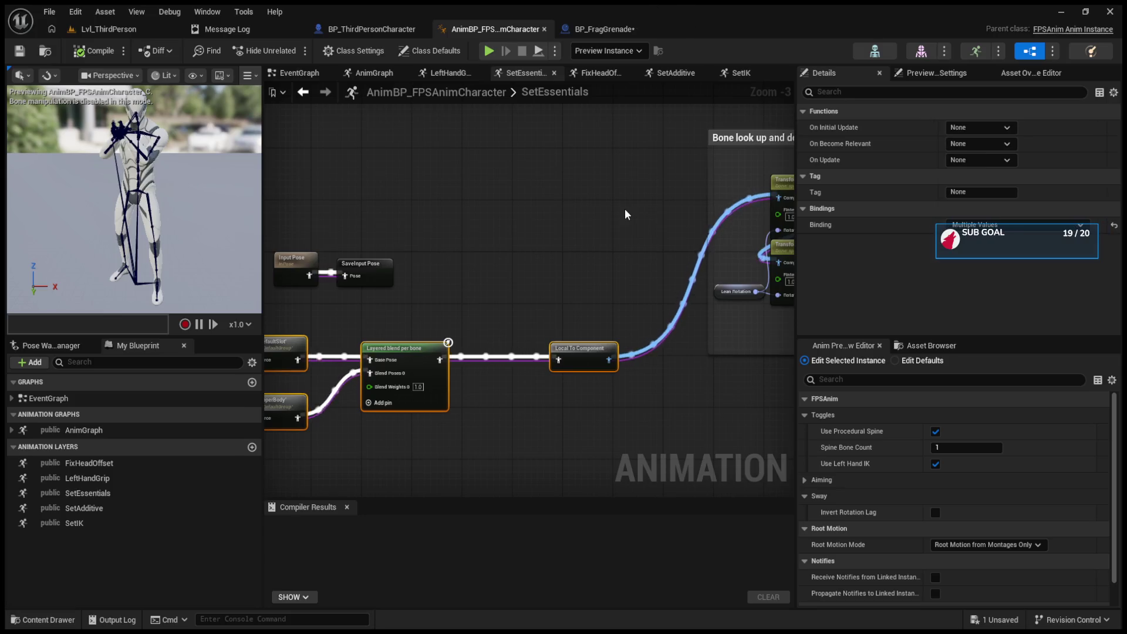
pyautogui.moveTo(625, 209)
pyautogui.mouseDown()
pyautogui.moveTo(500, 212)
pyautogui.moveTo(553, 208)
pyautogui.mouseUp()
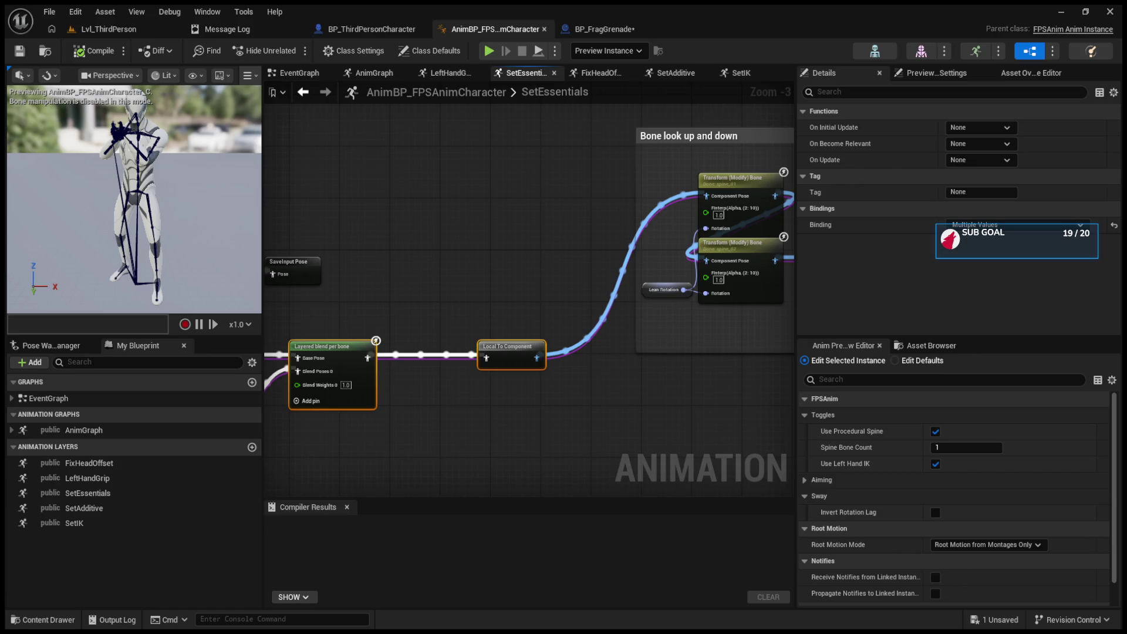
# - Go back to BP_ThirdPersonCharacter's Attach Weapon Func graph
pyautogui.click(370, 29)
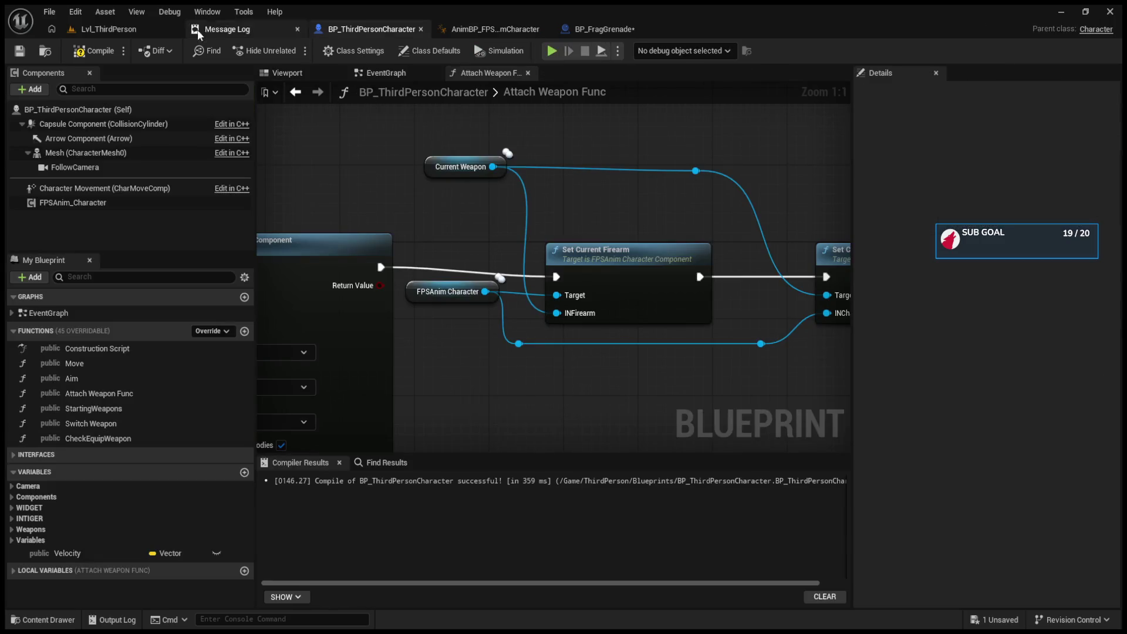
# - In BP_FragGrenade, add a ProjectileMovement getter with a Stop Simulating node beside Event TossGrenade
pyautogui.click(604, 28)
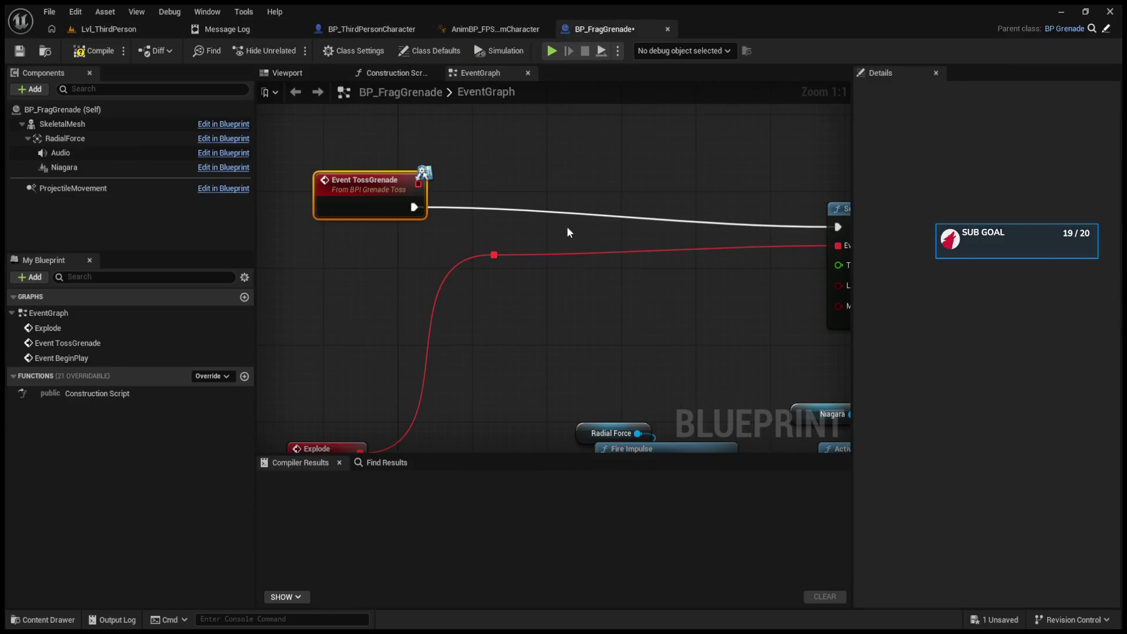
pyautogui.moveTo(346, 256)
pyautogui.mouseDown()
pyautogui.moveTo(624, 315)
pyautogui.moveTo(667, 191)
pyautogui.moveTo(673, 384)
pyautogui.moveTo(695, 315)
pyautogui.moveTo(442, 316)
pyautogui.moveTo(710, 368)
pyautogui.moveTo(637, 297)
pyautogui.mouseUp()
pyautogui.moveTo(43, 189); pyautogui.dragTo(301, 232)
pyautogui.moveTo(378, 240)
pyautogui.mouseDown()
pyautogui.moveTo(467, 252)
pyautogui.moveTo(522, 298)
pyautogui.mouseUp()
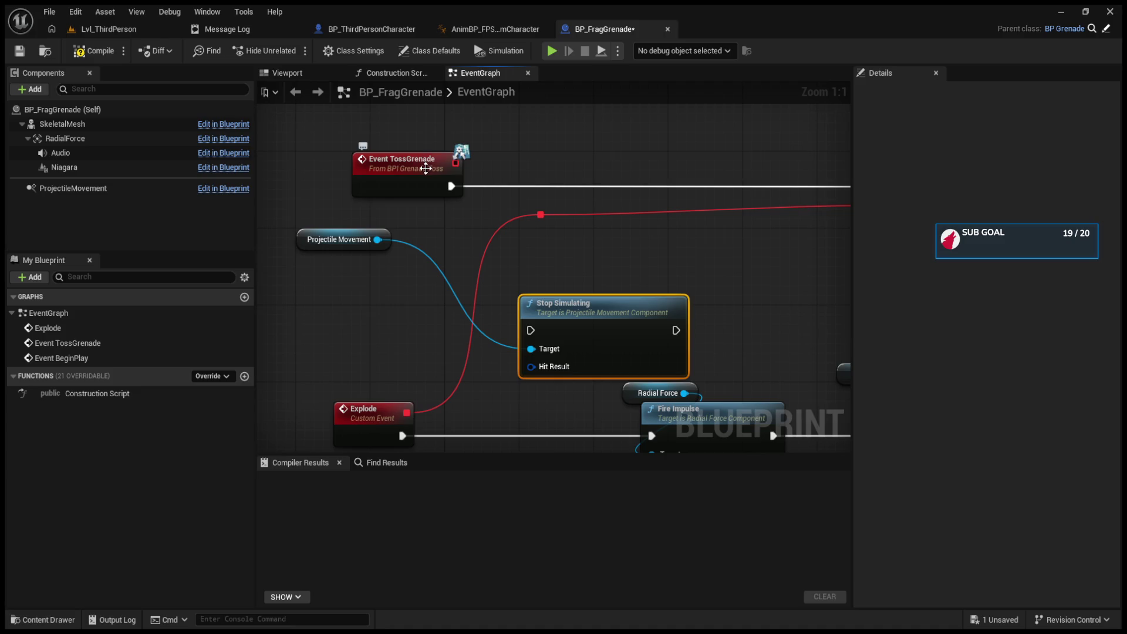
pyautogui.moveTo(430, 170); pyautogui.dragTo(411, 160)
pyautogui.moveTo(553, 306); pyautogui.dragTo(534, 144)
# - Wire Event TossGrenade through Stop Simulating into Set Timer by Event, straightening the wire
pyautogui.moveTo(433, 176)
pyautogui.mouseDown()
pyautogui.moveTo(513, 168)
pyautogui.moveTo(762, 216)
pyautogui.mouseUp()
pyautogui.moveTo(450, 181)
pyautogui.mouseDown()
pyautogui.moveTo(525, 199)
pyautogui.moveTo(499, 219)
pyautogui.moveTo(473, 216)
pyautogui.moveTo(484, 223)
pyautogui.moveTo(469, 277)
pyautogui.moveTo(406, 277)
pyautogui.mouseUp()
pyautogui.click(715, 219)
pyautogui.moveTo(536, 243); pyautogui.dragTo(650, 253)
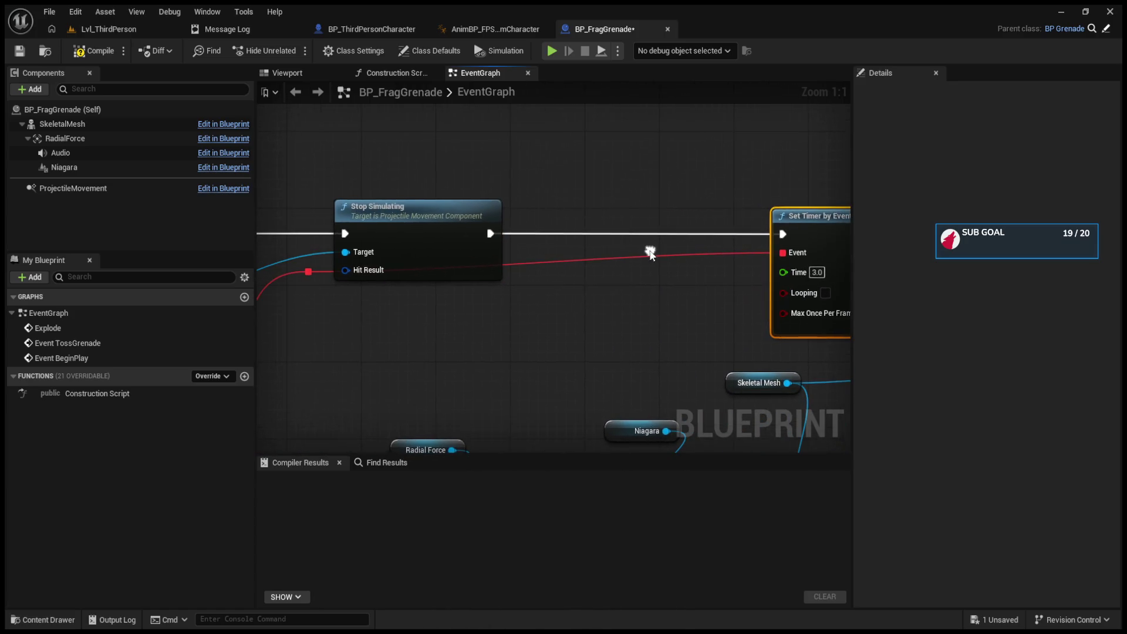
# - Add a Skeletal Mesh getter and delete the unwanted Set Physics Asset node
pyautogui.click(297, 173)
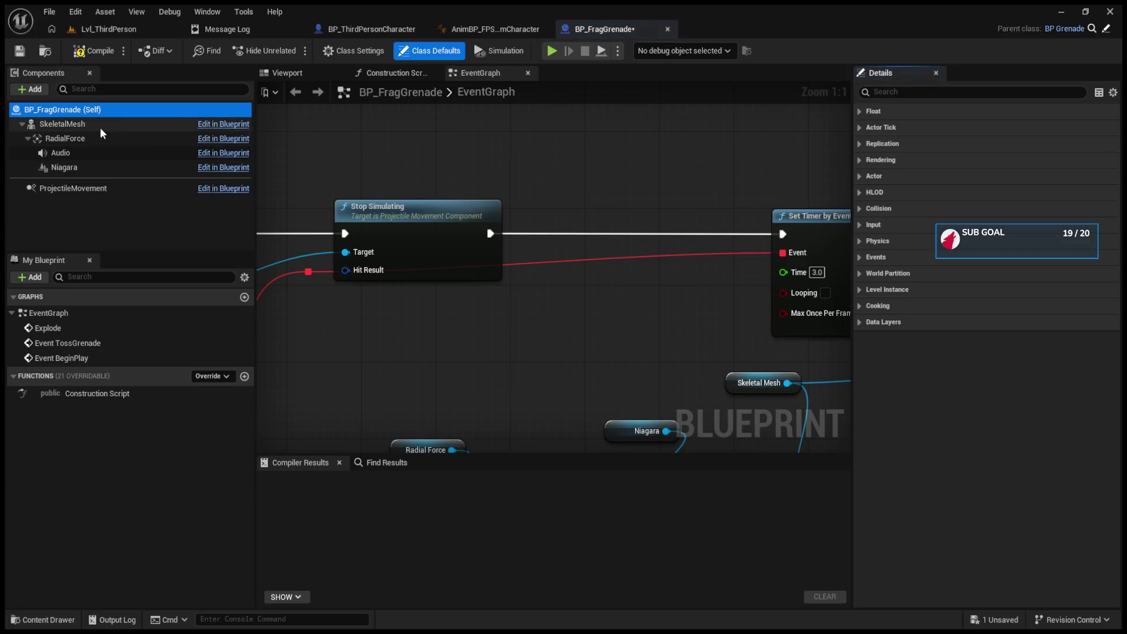
pyautogui.moveTo(416, 182); pyautogui.dragTo(384, 135)
pyautogui.moveTo(452, 142); pyautogui.dragTo(517, 189)
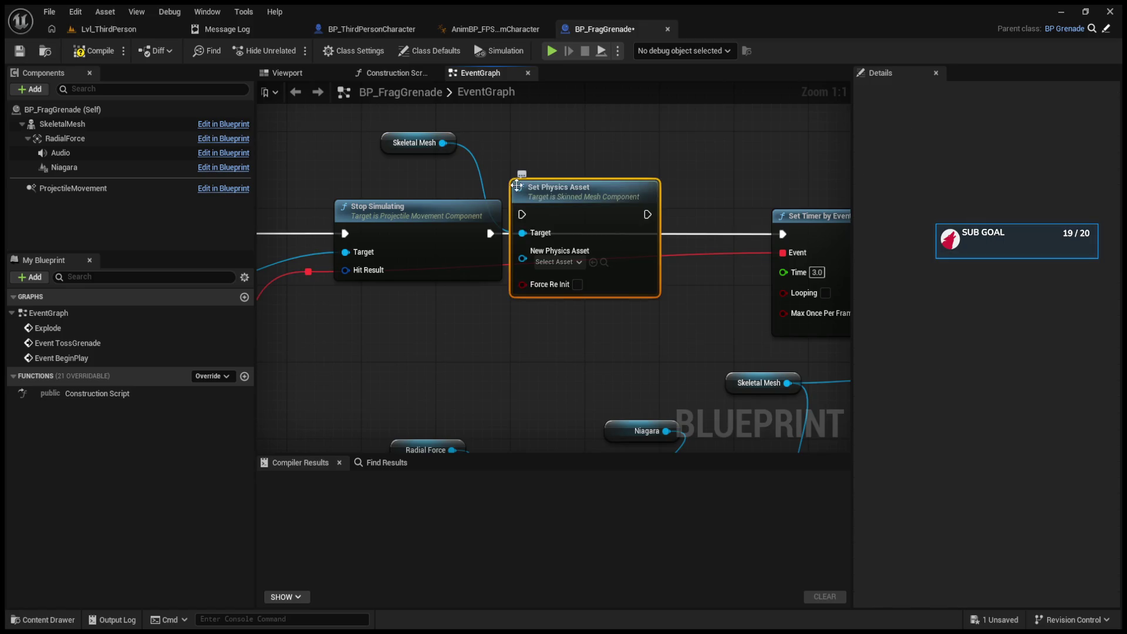
pyautogui.click(560, 189)
pyautogui.press('Delete')
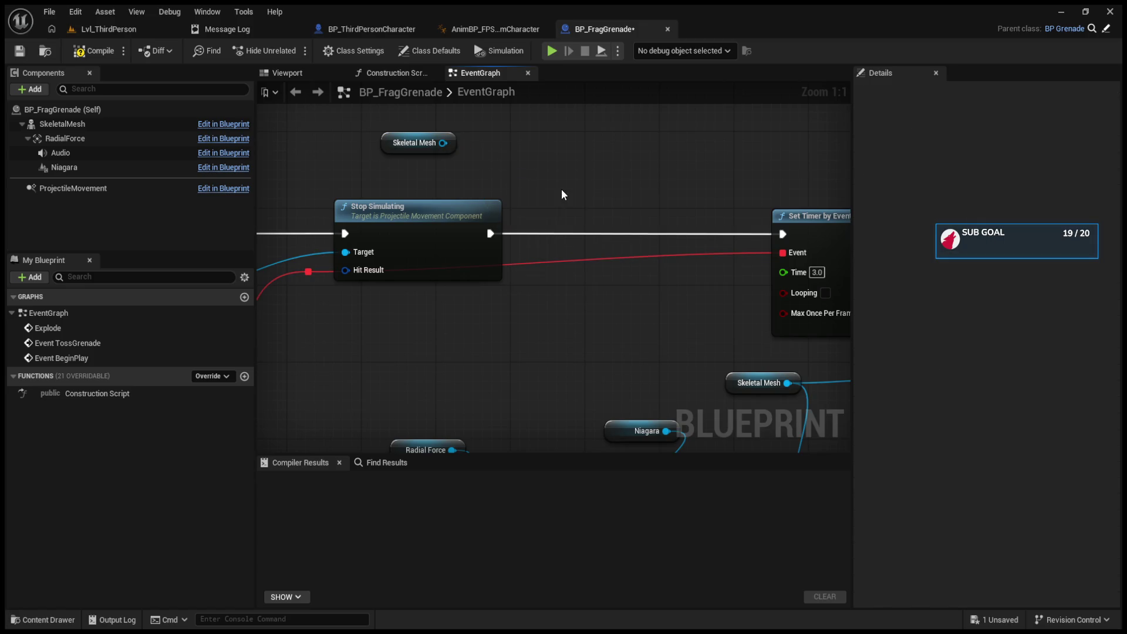
# - Insert Set Simulate Physics (Simulate ticked) between Stop Simulating and Set Timer by Event, then view Lvl_ThirdPerson
pyautogui.moveTo(444, 143); pyautogui.dragTo(513, 159)
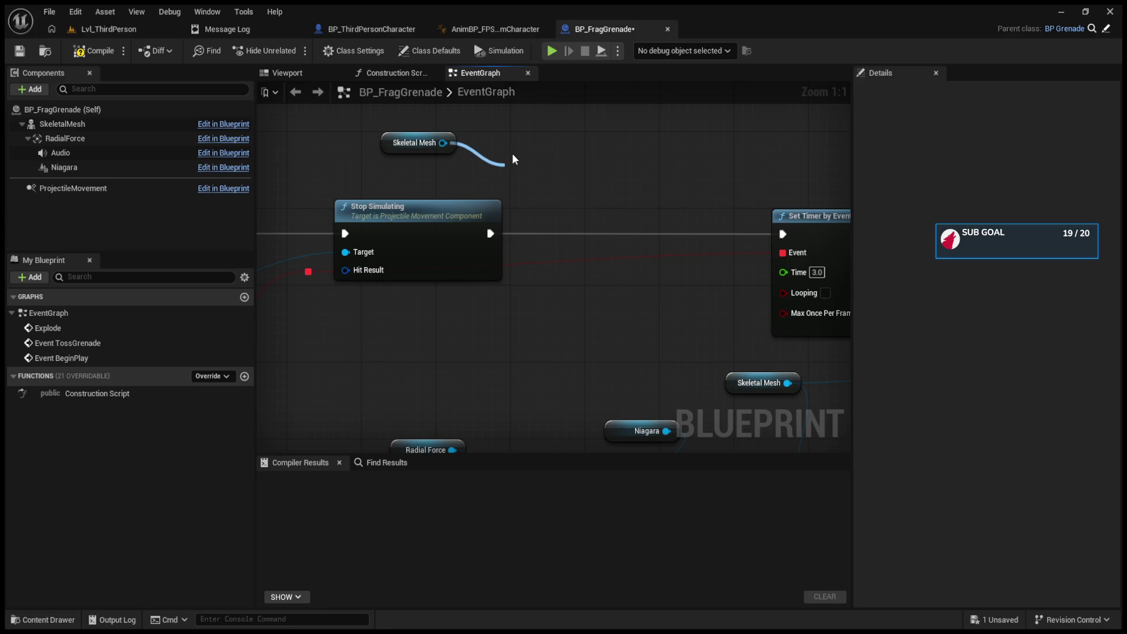
pyautogui.moveTo(512, 158); pyautogui.dragTo(601, 206)
pyautogui.moveTo(494, 235); pyautogui.dragTo(559, 234)
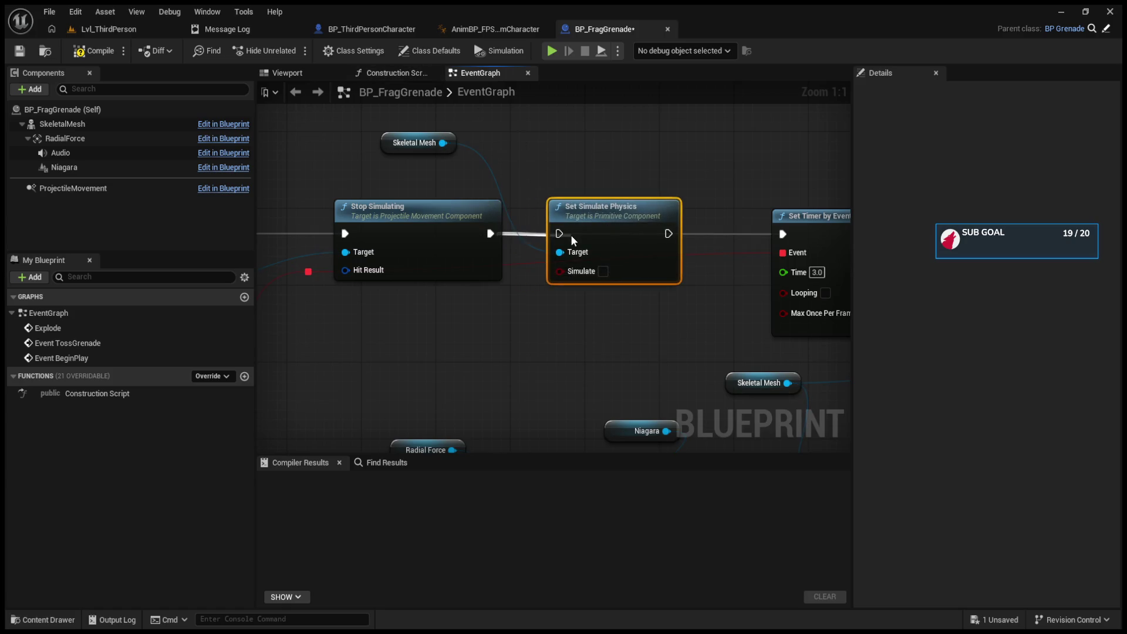
pyautogui.click(603, 272)
pyautogui.moveTo(673, 238); pyautogui.dragTo(782, 234)
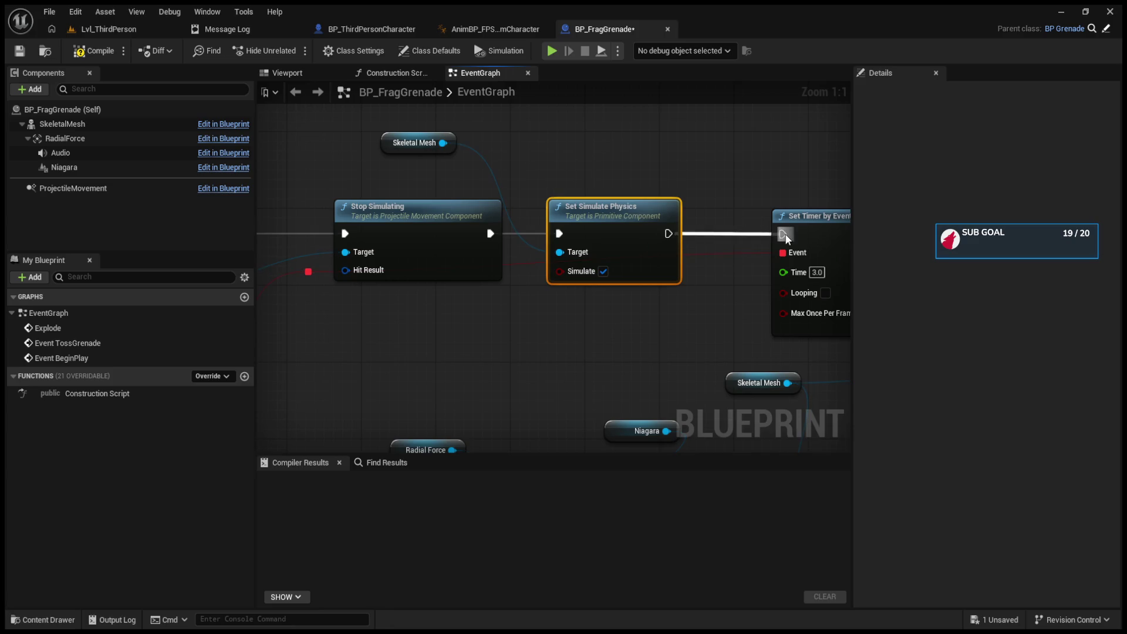
pyautogui.click(110, 33)
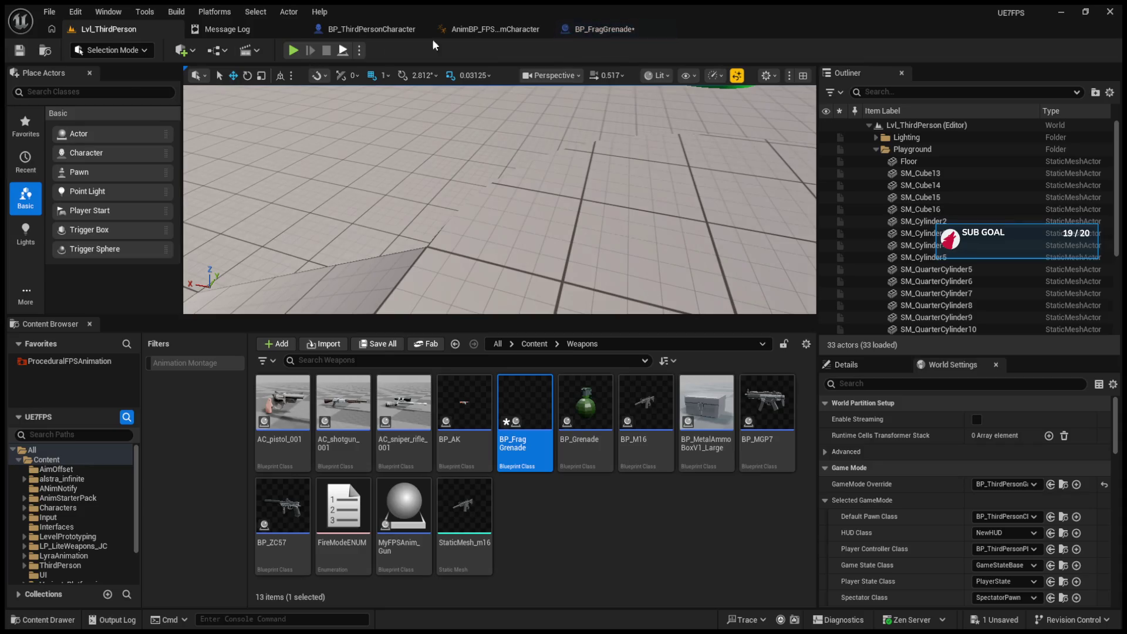
# - Return to BP_FragGrenade and drag a Projectile Movement wire, releasing it unconnected
pyautogui.click(593, 29)
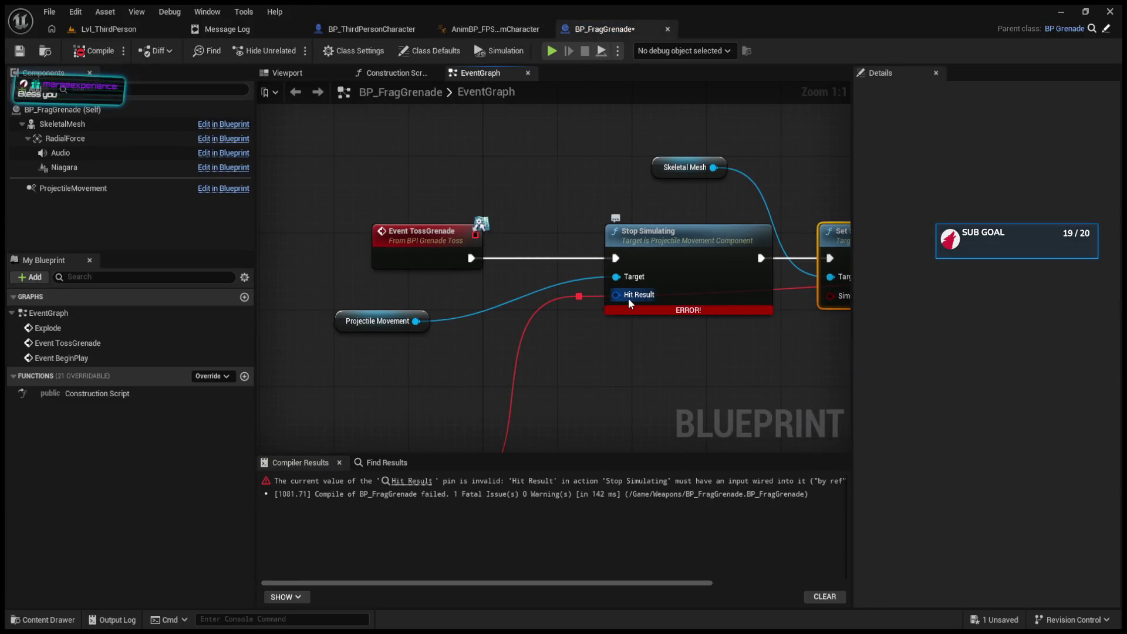
pyautogui.moveTo(416, 321)
pyautogui.mouseDown()
pyautogui.moveTo(589, 413)
pyautogui.moveTo(579, 277)
pyautogui.mouseUp()
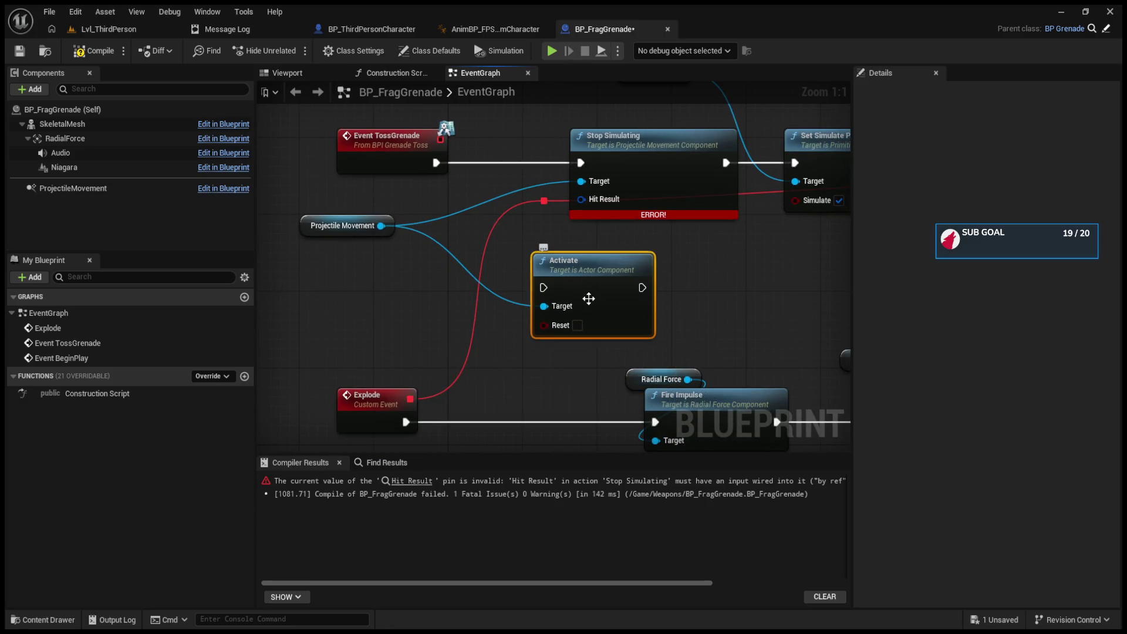
pyautogui.moveTo(381, 225); pyautogui.dragTo(491, 357)
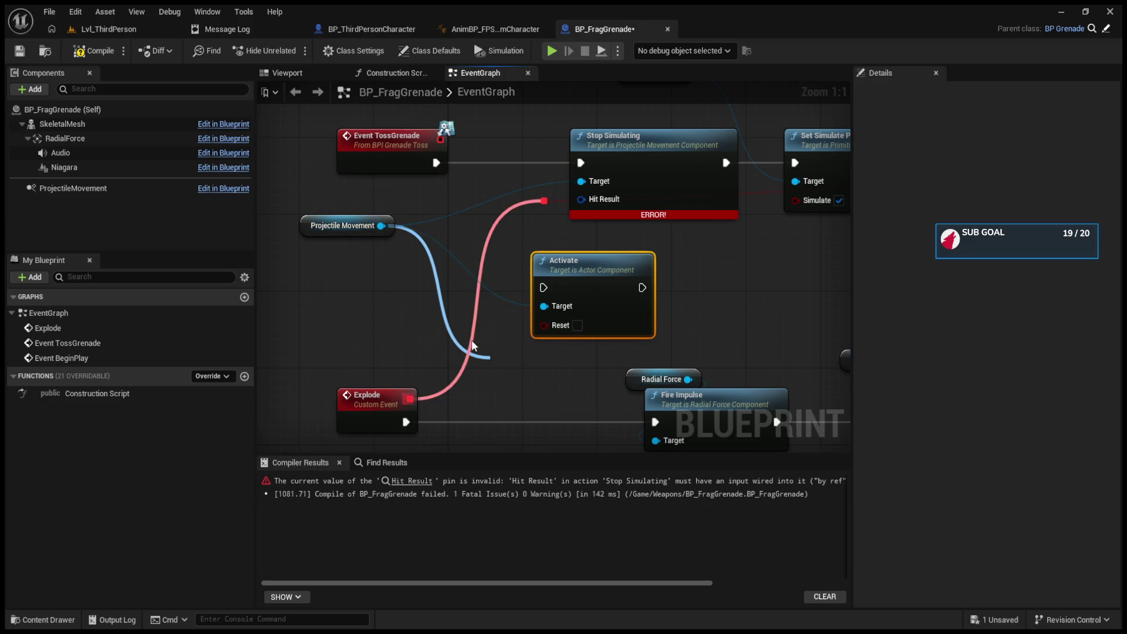
pyautogui.click(491, 358)
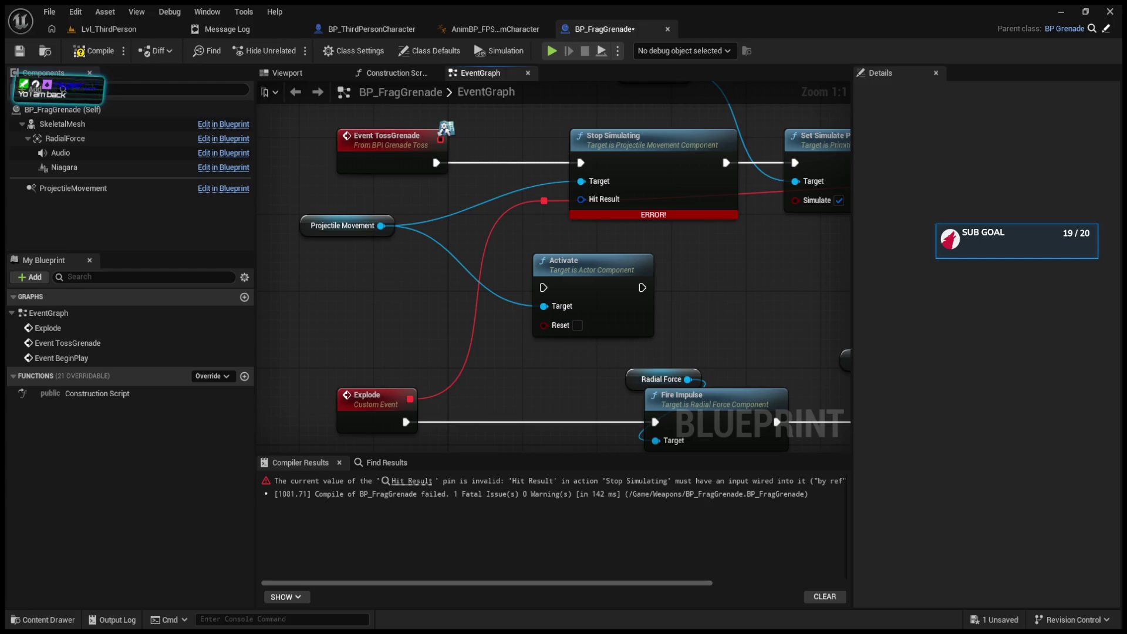
# - Add a second Stop Simulating on Projectile Movement and move it where the deleted Activate node was
pyautogui.click(344, 225)
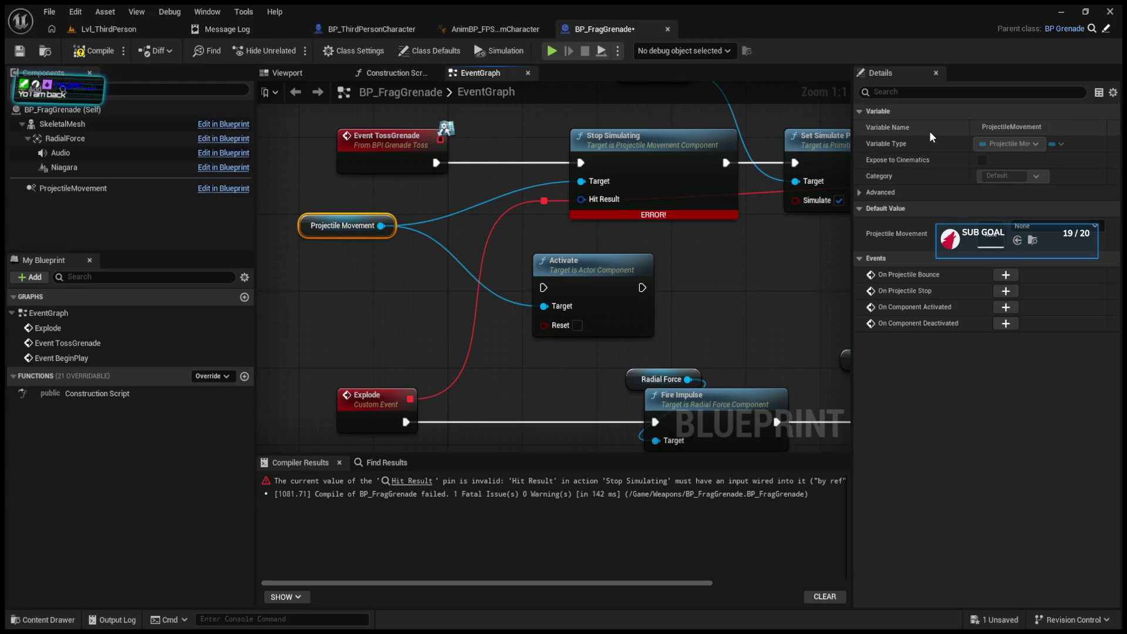
pyautogui.moveTo(381, 225); pyautogui.dragTo(399, 322)
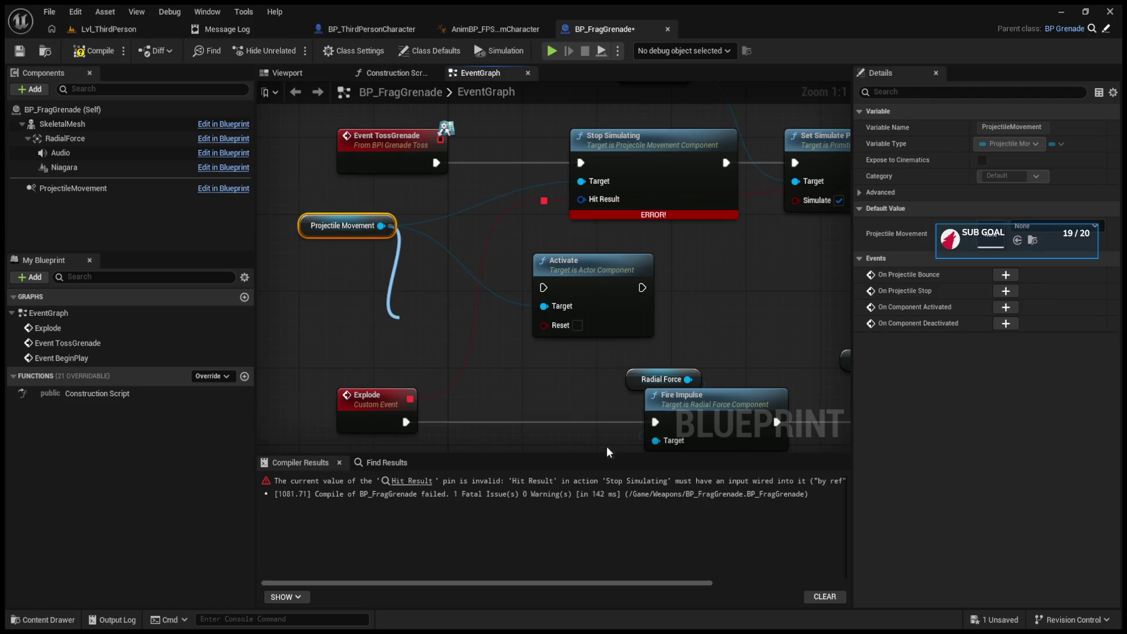
pyautogui.click(574, 506)
pyautogui.click(581, 282)
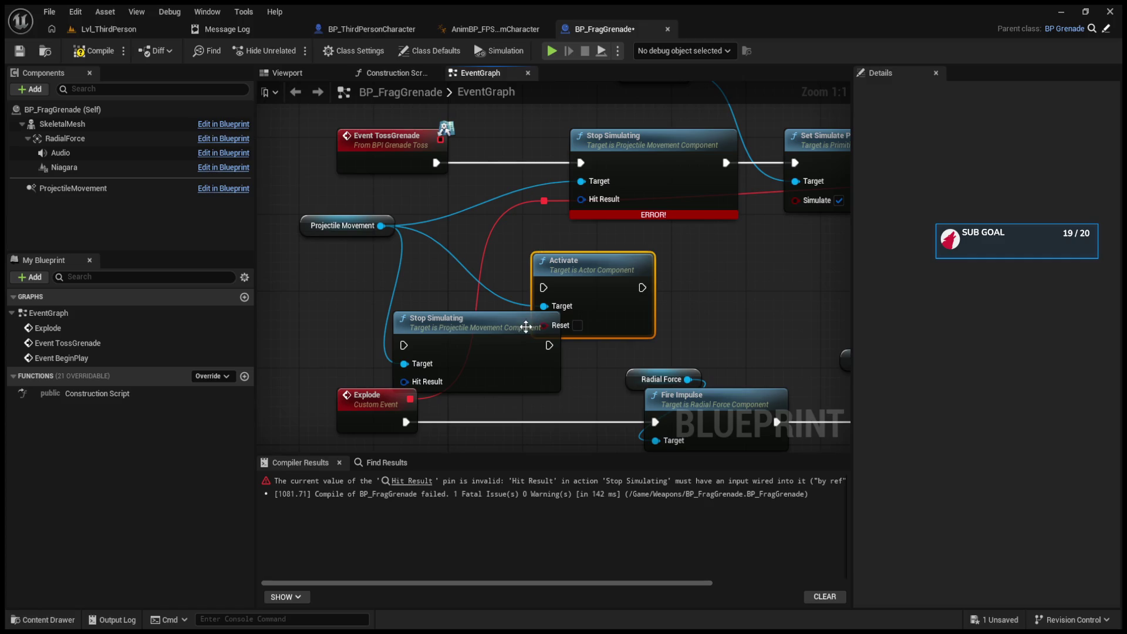
pyautogui.press('Delete')
pyautogui.moveTo(525, 317)
pyautogui.mouseDown()
pyautogui.moveTo(626, 268)
pyautogui.moveTo(584, 261)
pyautogui.moveTo(537, 114)
pyautogui.moveTo(570, 171)
pyautogui.moveTo(565, 69)
pyautogui.mouseUp()
# - Split the new Stop Simulating node's Hit Result pin, then delete that node
pyautogui.rightClick(516, 335)
pyautogui.scroll(-1, 566, 82)
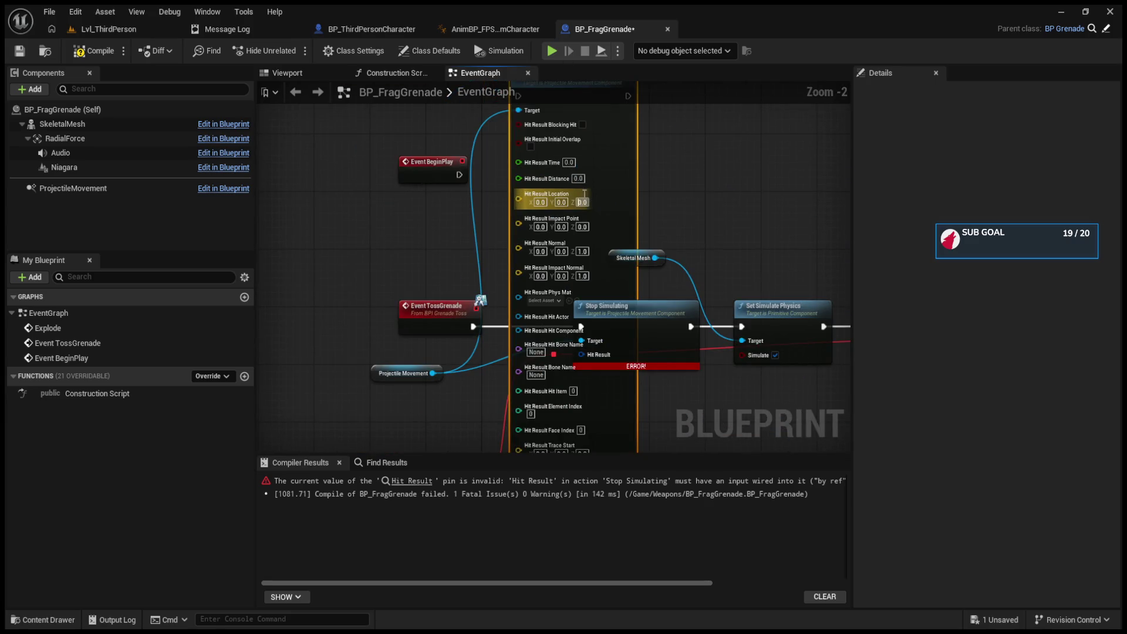
pyautogui.scroll(-1, 664, 221)
pyautogui.scroll(2, 679, 112)
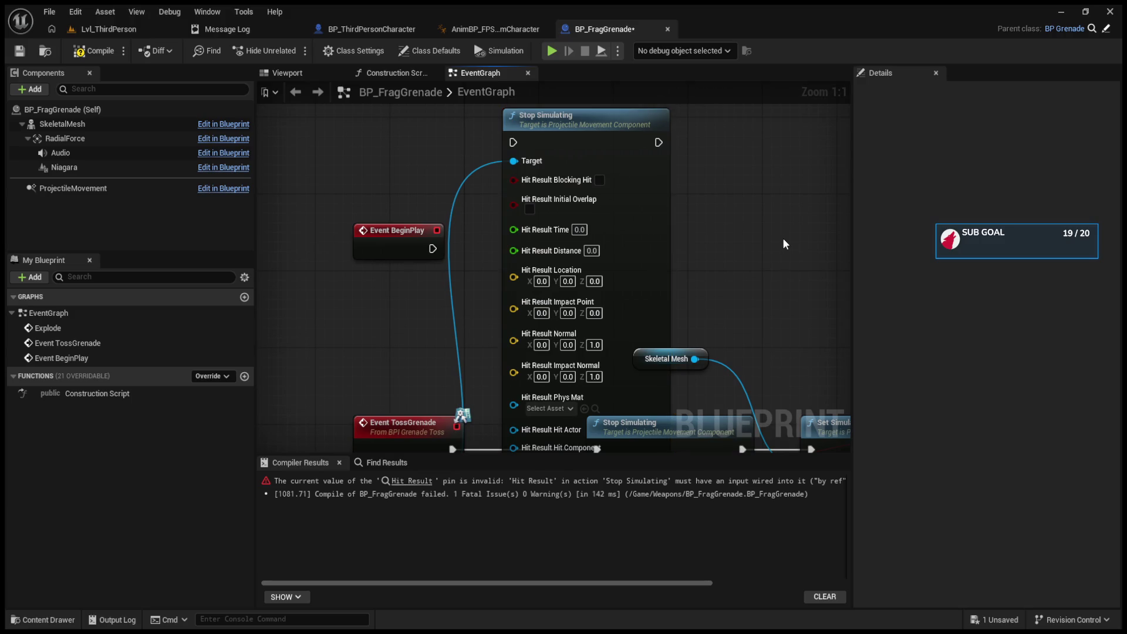
pyautogui.press('Delete')
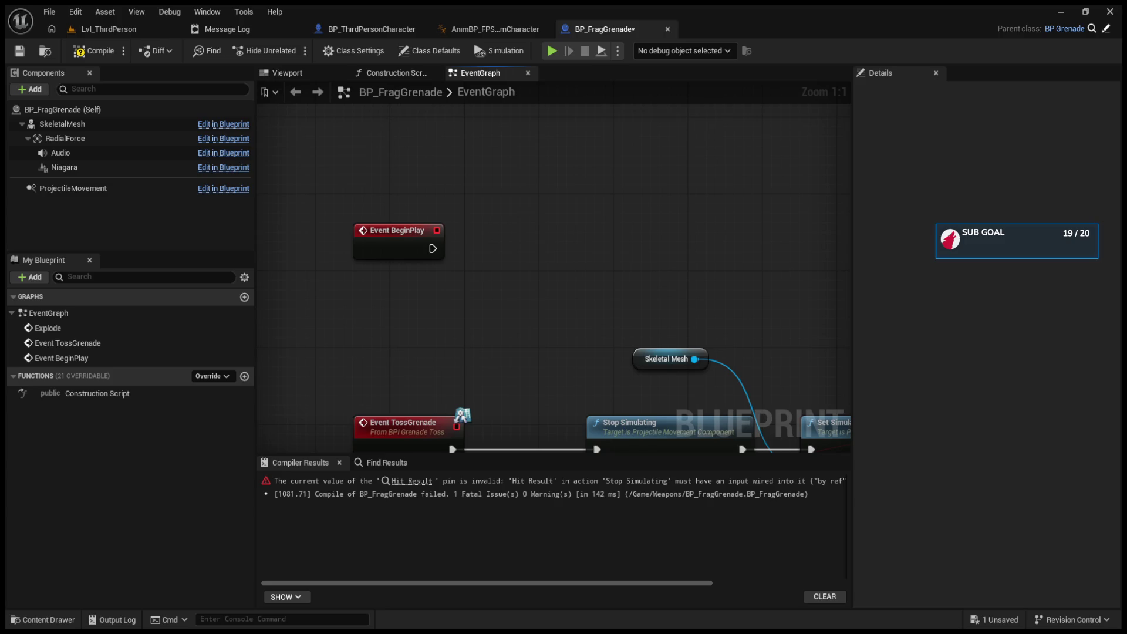
pyautogui.moveTo(614, 446)
pyautogui.mouseDown()
pyautogui.moveTo(625, 250)
pyautogui.moveTo(641, 198)
pyautogui.moveTo(660, 194)
pyautogui.moveTo(646, 301)
pyautogui.mouseUp()
# - Add Stop Movement Immediately on Projectile Movement and delete both erroring Stop Simulating nodes
pyautogui.moveTo(429, 316); pyautogui.dragTo(554, 191)
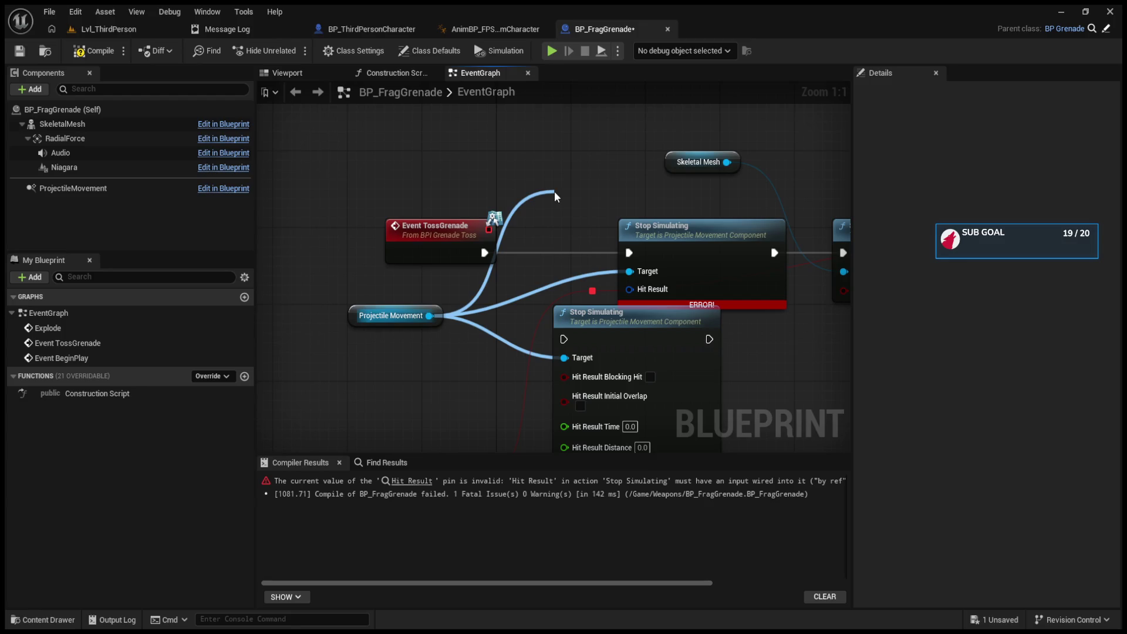
pyautogui.moveTo(555, 191); pyautogui.dragTo(622, 329)
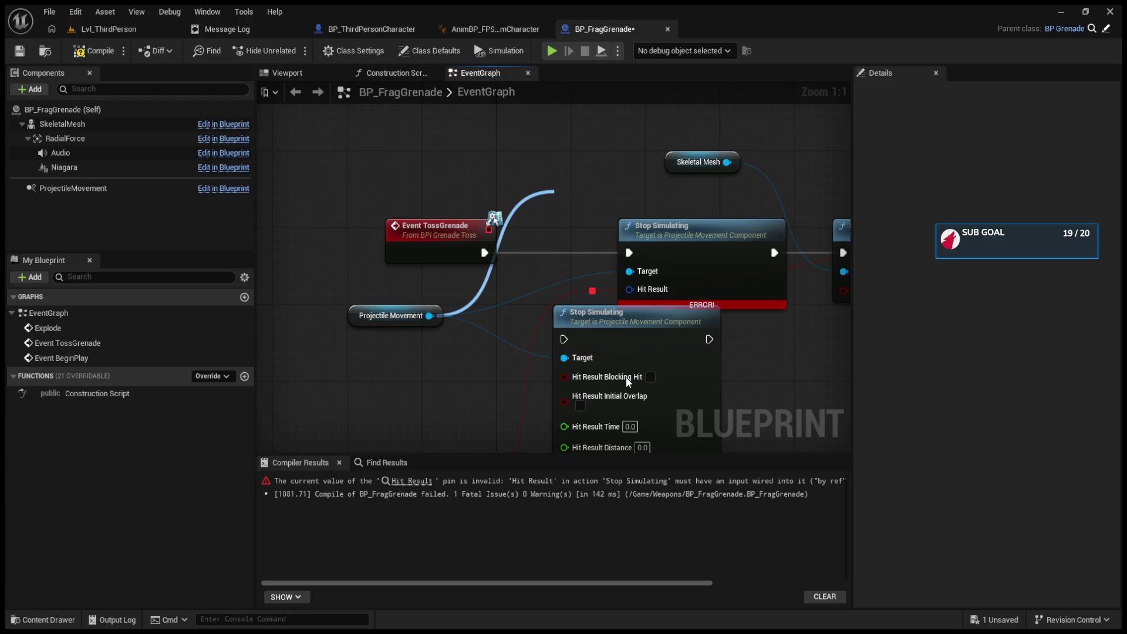
pyautogui.click(626, 326)
pyautogui.click(626, 314)
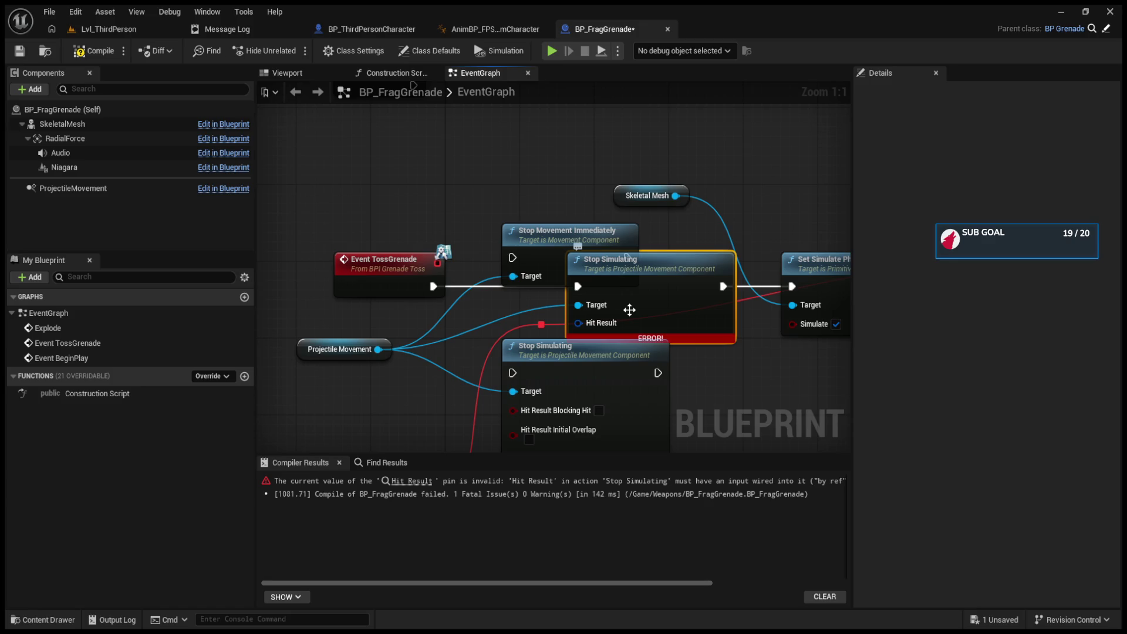
pyautogui.press('Delete')
pyautogui.click(603, 360)
pyautogui.press('Delete')
# - Wire Event TossGrenade → Stop Movement Immediately → Set Simulate Physics, compile, and play the level
pyautogui.moveTo(433, 286); pyautogui.dragTo(513, 258)
pyautogui.moveTo(627, 257); pyautogui.dragTo(792, 287)
pyautogui.moveTo(564, 240); pyautogui.dragTo(572, 269)
pyautogui.click(94, 51)
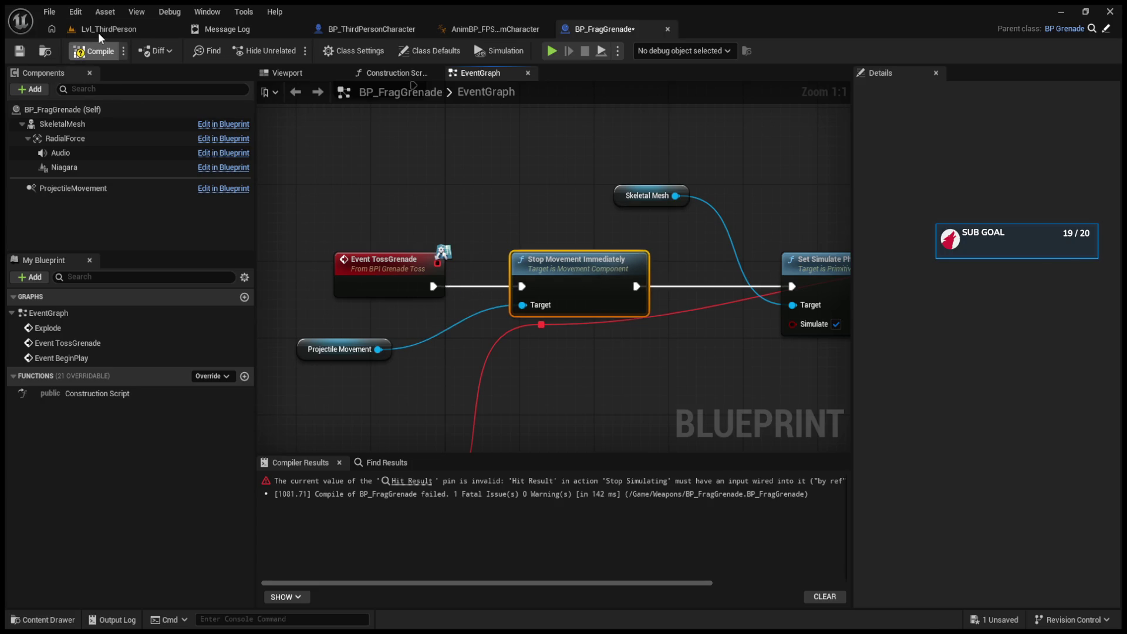
pyautogui.click(108, 29)
pyautogui.hotkey('alt', 'p')
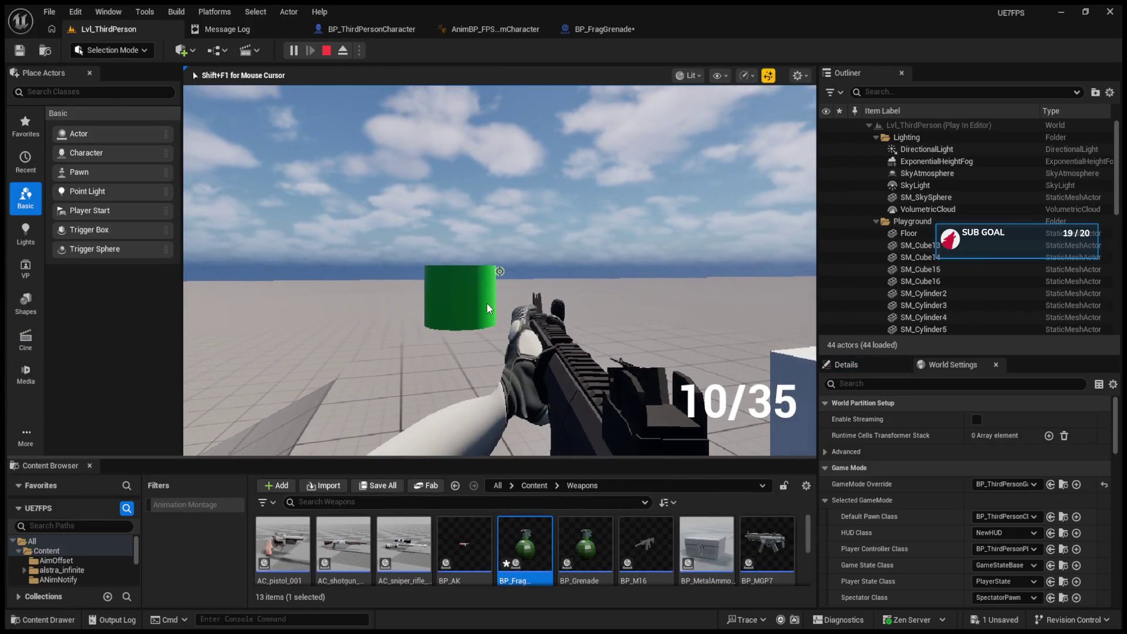
# - Test-throw grenades and clear the breakpoints on IA_Grenade, the SET node and Branch
pyautogui.press('g')
pyautogui.press('F9')
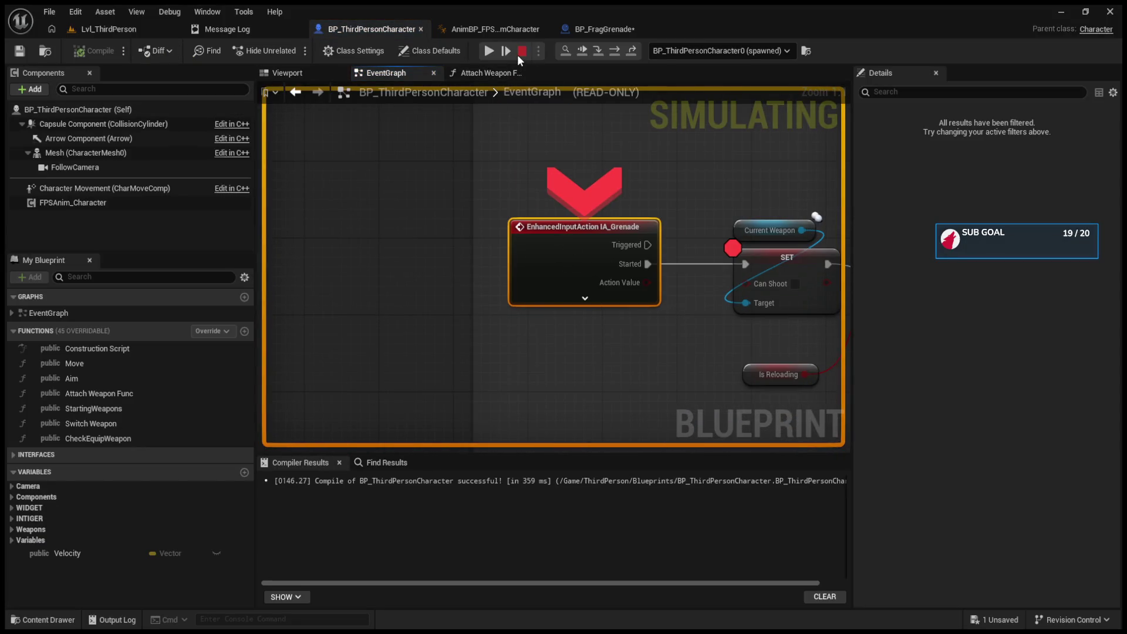
pyautogui.click(516, 55)
pyautogui.click(293, 50)
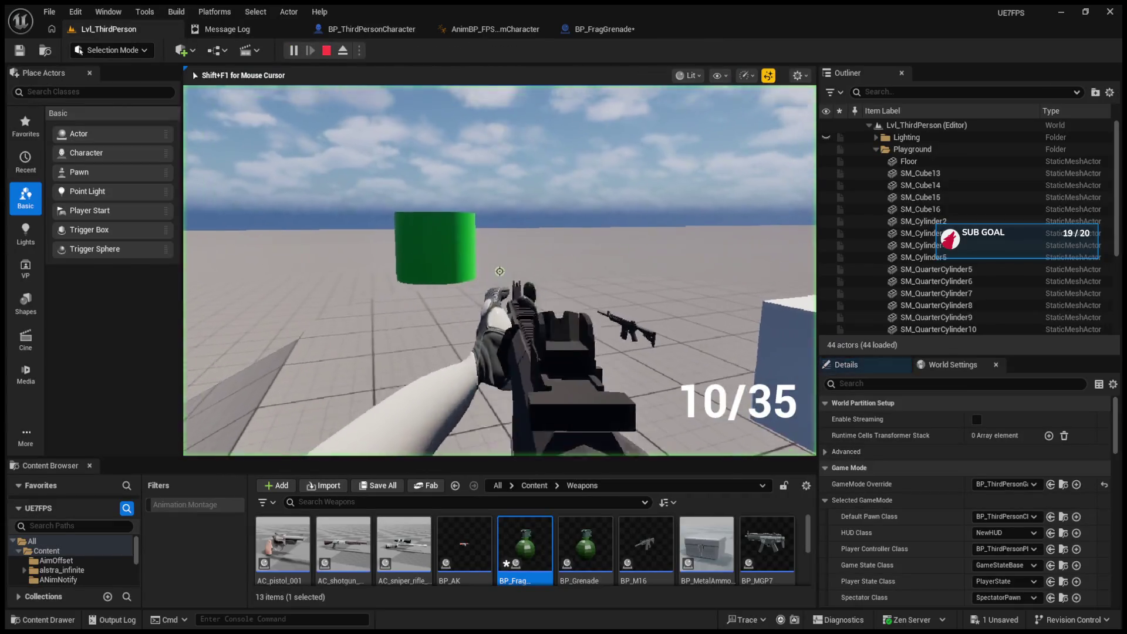
pyautogui.press('g')
pyautogui.press('F9')
pyautogui.click(668, 242)
pyautogui.press('F9')
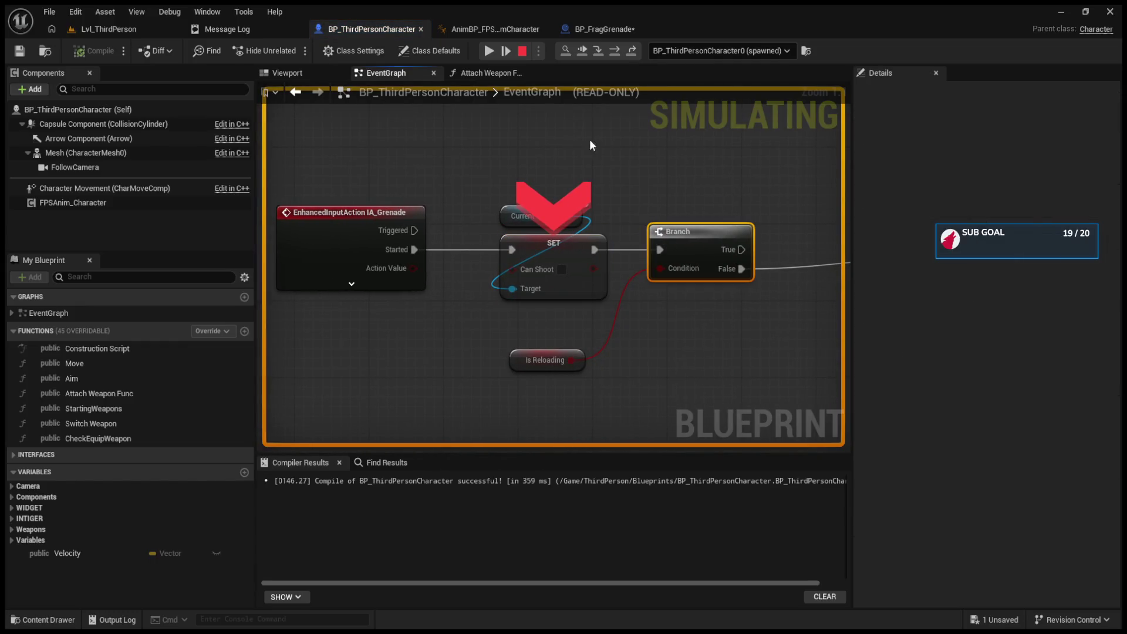
pyautogui.click(522, 51)
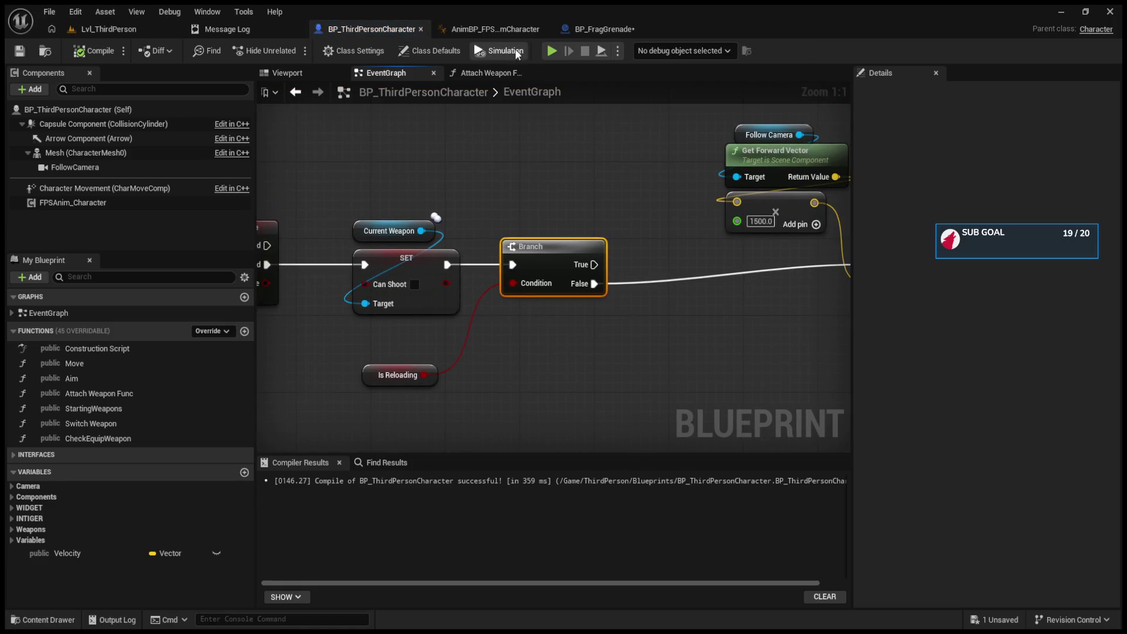
# - In another run, clear breakpoints on SET Velocity, Play Montage, Toss Grenade and SET Can Shoot, then stop
pyautogui.click(504, 52)
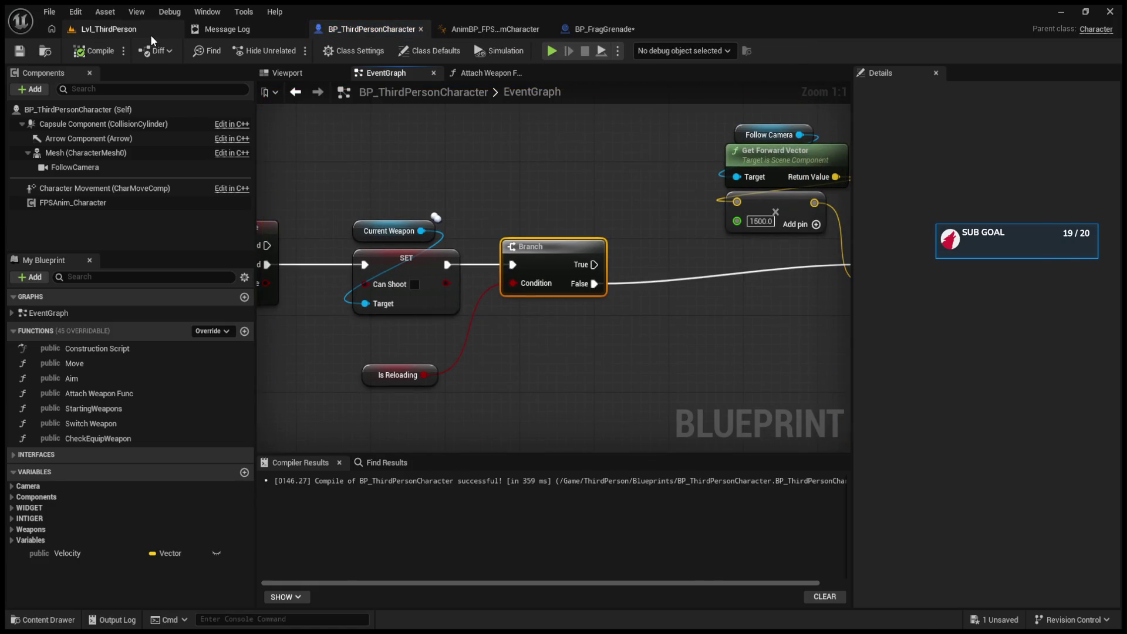
pyautogui.click(147, 32)
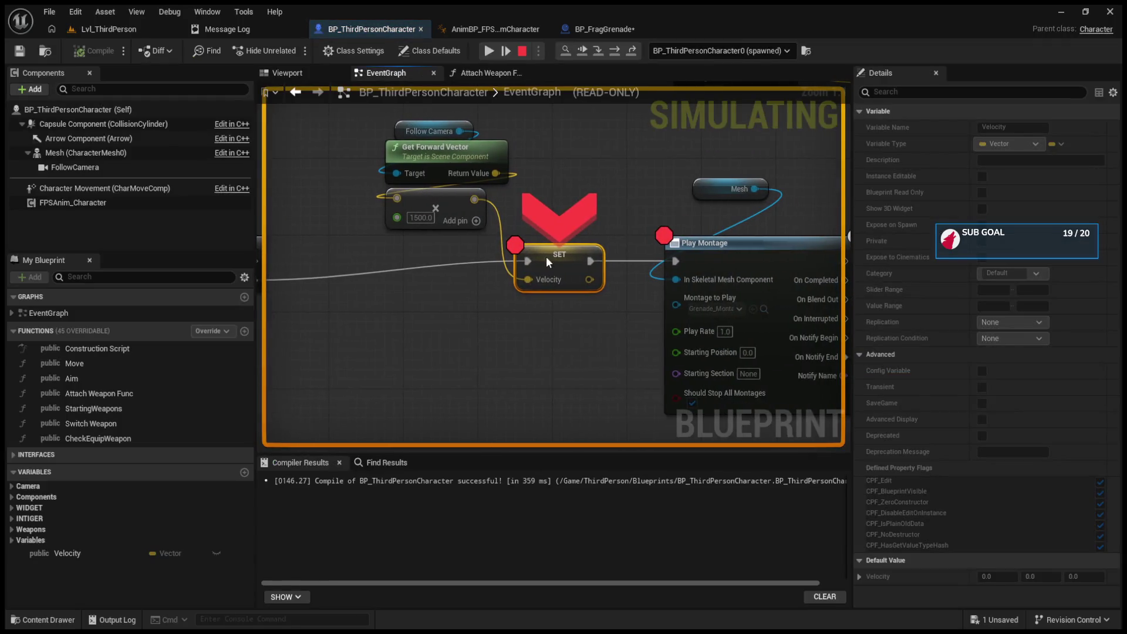
pyautogui.press('F9')
pyautogui.click(698, 244)
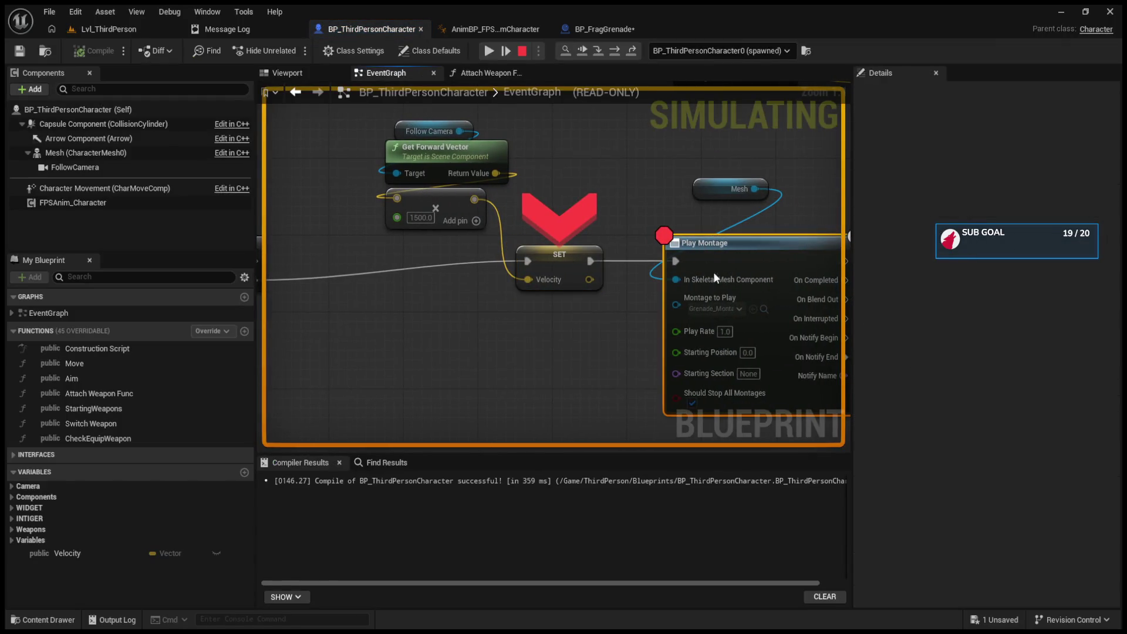
pyautogui.press('F9')
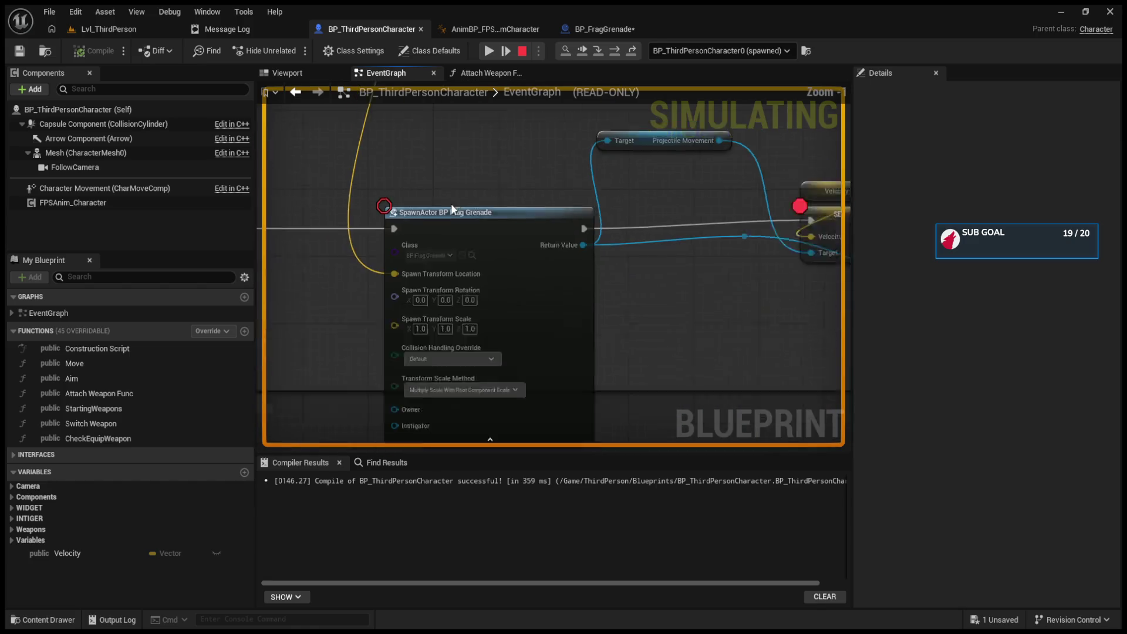
pyautogui.click(586, 224)
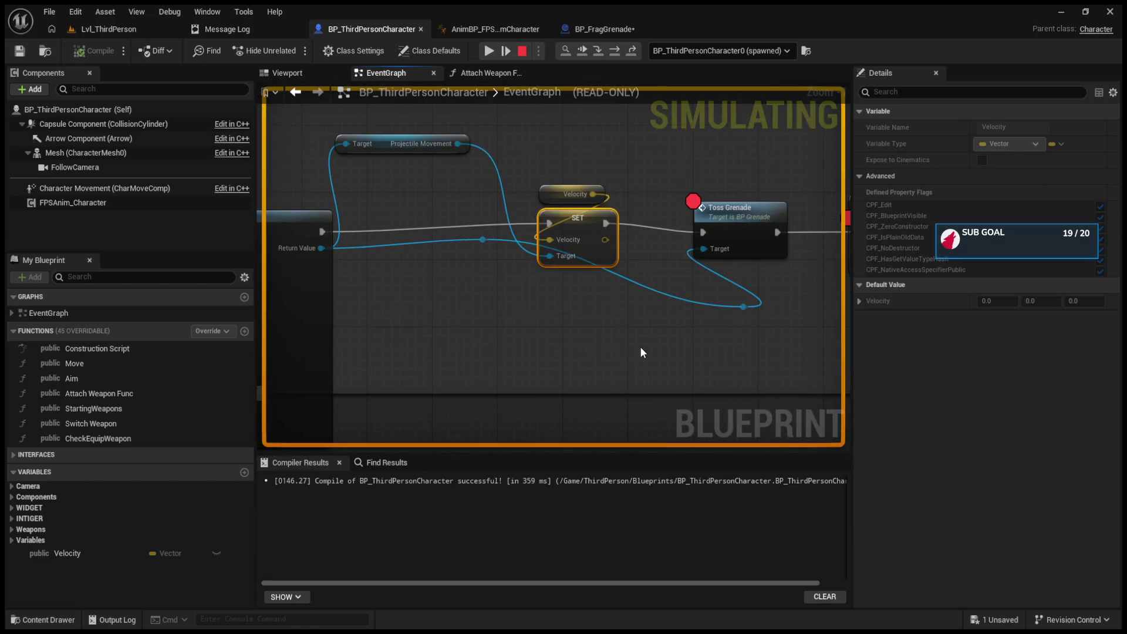
pyautogui.click(533, 259)
pyautogui.press('F9')
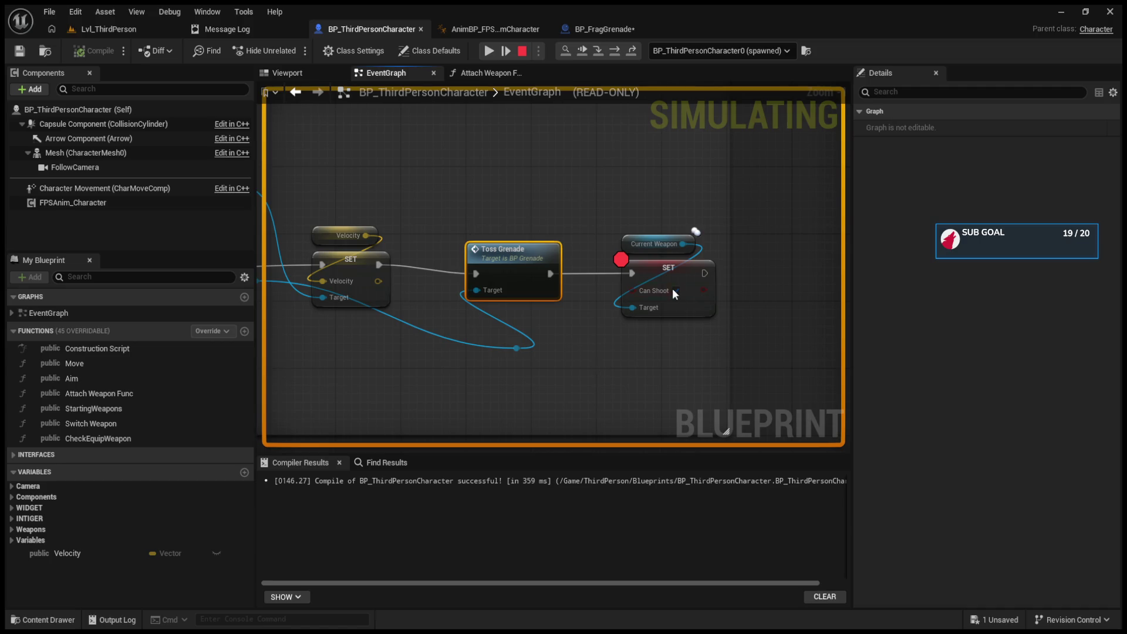
pyautogui.click(677, 284)
pyautogui.press('F9')
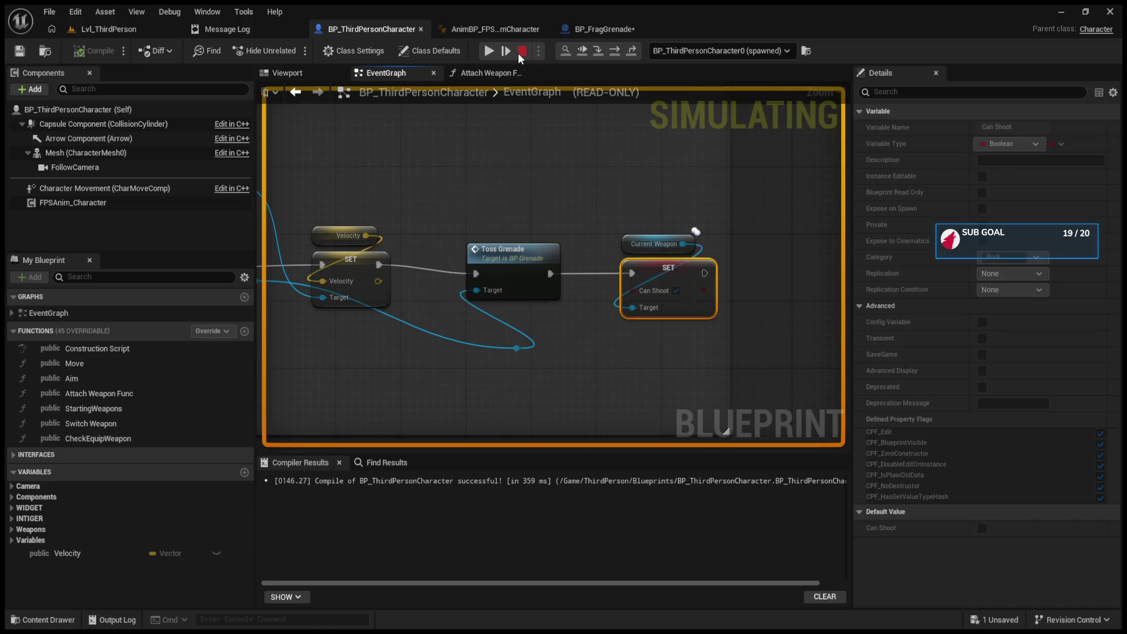
pyautogui.click(488, 51)
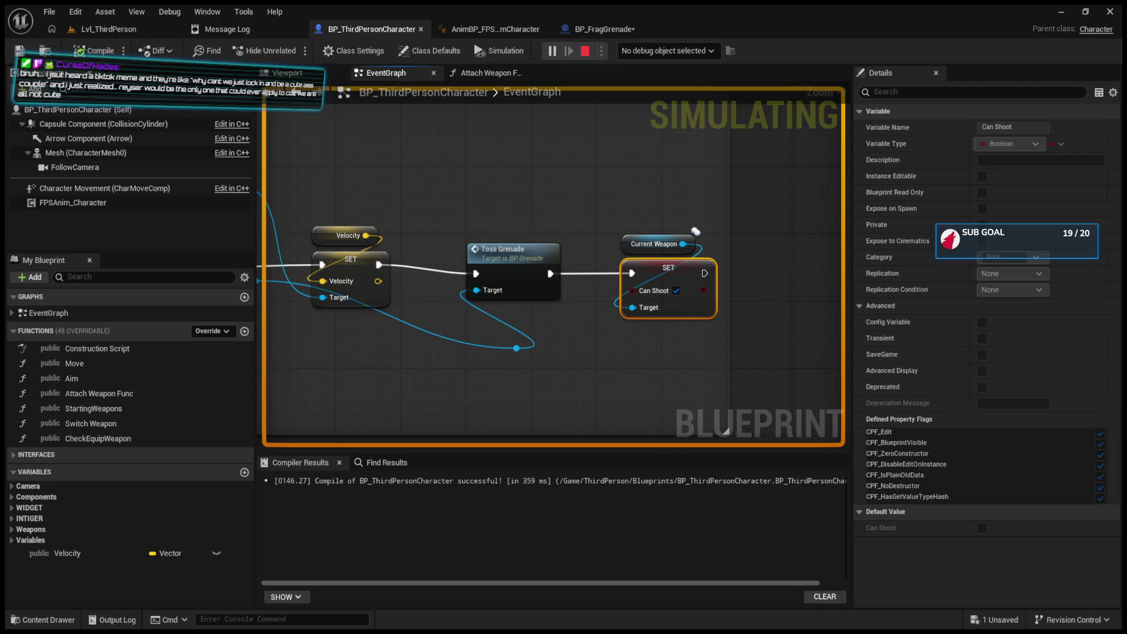
pyautogui.click(585, 51)
# - Go back to the BP_FragGrenade event graph
pyautogui.click(106, 29)
pyautogui.click(329, 30)
pyautogui.click(590, 30)
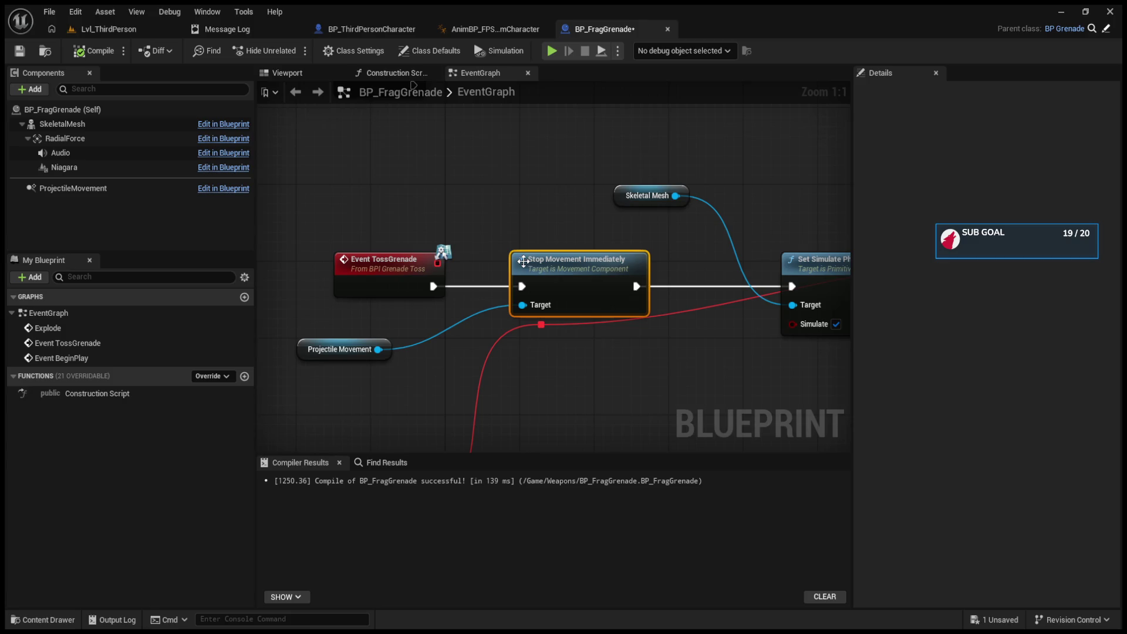
# - Line up Set Simulate Physics and Set Timer by Event and rewire the TossGrenade exec chain
pyautogui.moveTo(575, 230); pyautogui.dragTo(352, 218)
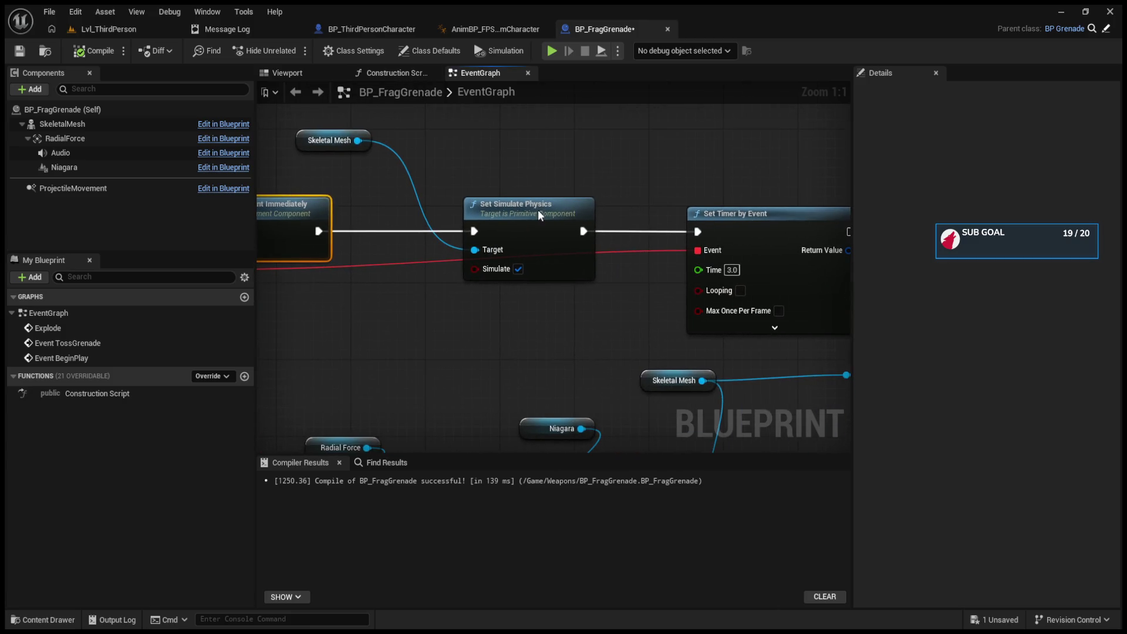
pyautogui.moveTo(537, 210); pyautogui.dragTo(501, 208)
pyautogui.moveTo(762, 219)
pyautogui.mouseDown()
pyautogui.moveTo(714, 210)
pyautogui.moveTo(695, 219)
pyautogui.mouseUp()
pyautogui.moveTo(497, 251); pyautogui.dragTo(597, 194)
pyautogui.moveTo(333, 177); pyautogui.dragTo(443, 186)
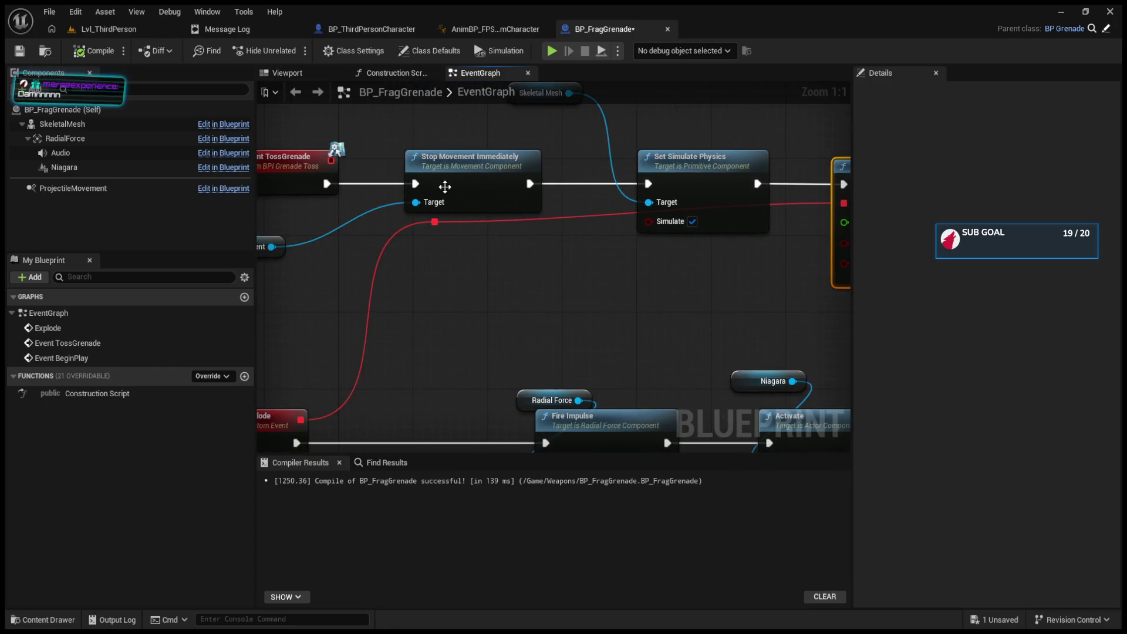
pyautogui.moveTo(327, 184); pyautogui.dragTo(415, 183)
pyautogui.moveTo(530, 184); pyautogui.dragTo(648, 183)
pyautogui.moveTo(482, 237); pyautogui.dragTo(551, 230)
# - Reposition Projectile Movement and Stop Movement Immediately along the chain, then play Lvl_ThirdPerson to test the grenade
pyautogui.moveTo(286, 234); pyautogui.dragTo(529, 243)
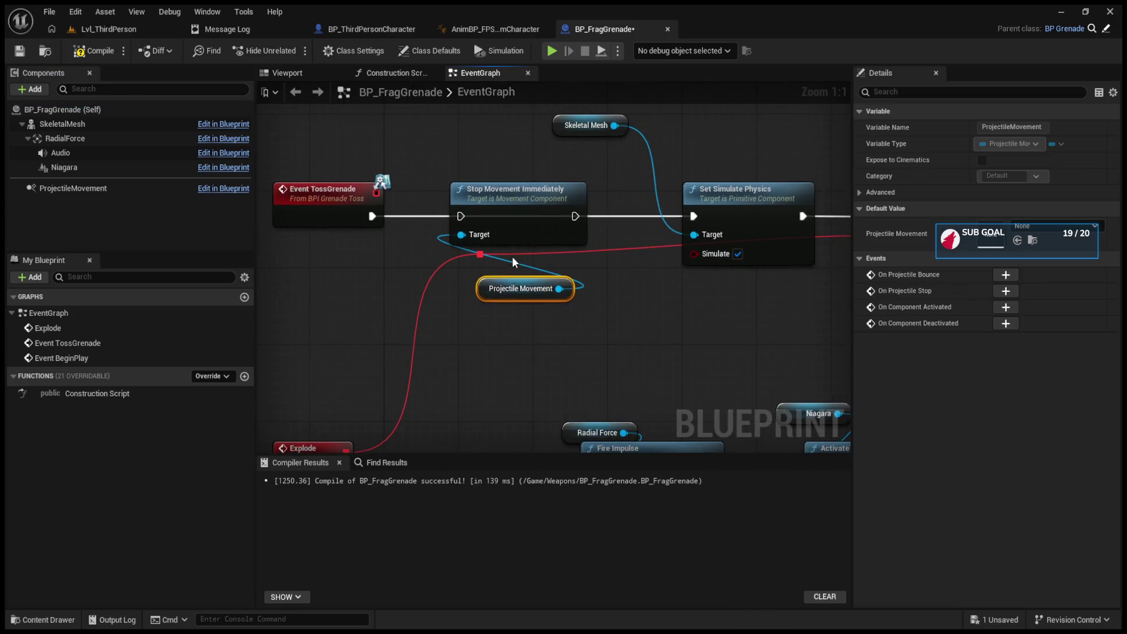
pyautogui.scroll(-1, 512, 256)
pyautogui.moveTo(446, 124); pyautogui.dragTo(725, 302)
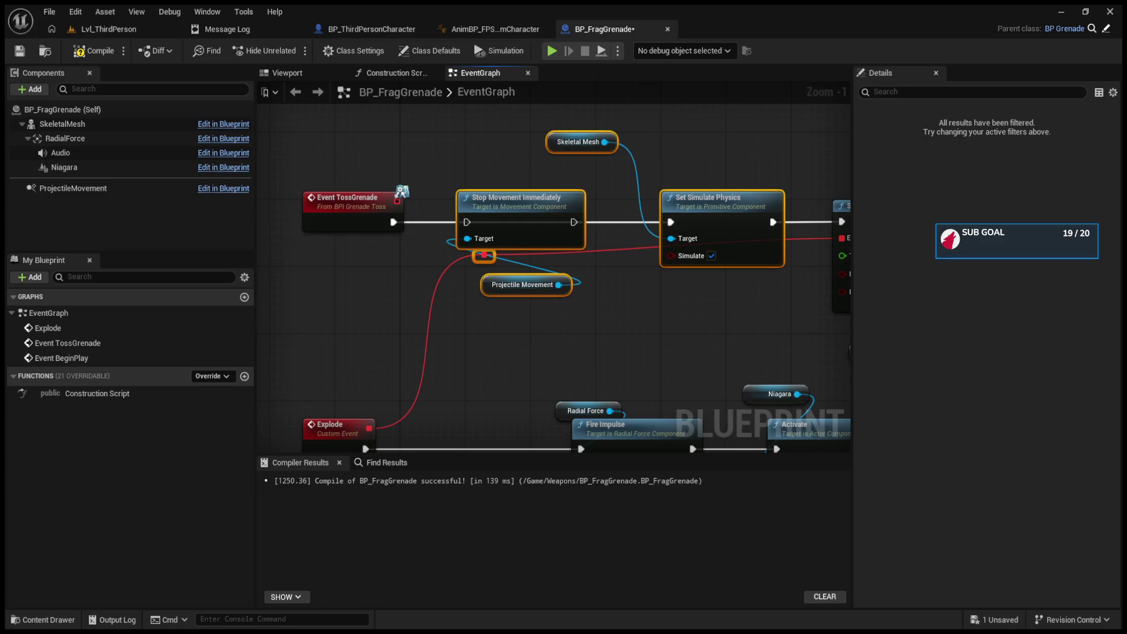
pyautogui.scroll(-1, 413, 326)
pyautogui.click(482, 354)
pyautogui.moveTo(468, 231)
pyautogui.mouseDown()
pyautogui.moveTo(531, 235)
pyautogui.moveTo(431, 244)
pyautogui.moveTo(535, 262)
pyautogui.moveTo(566, 246)
pyautogui.mouseUp()
pyautogui.scroll(2, 431, 243)
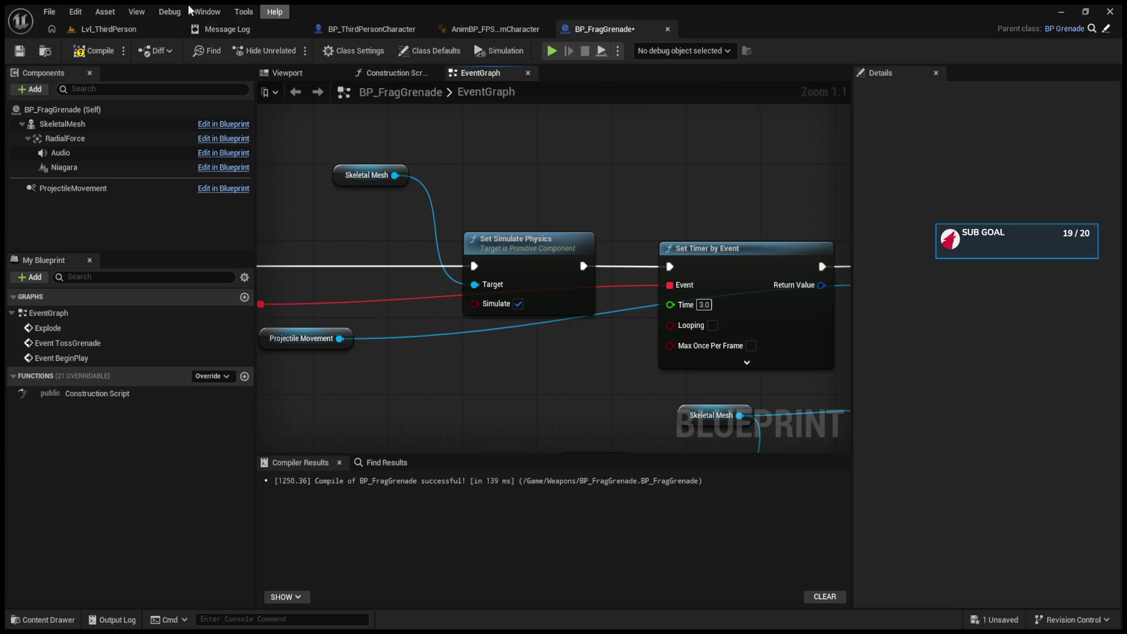
pyautogui.click(86, 33)
pyautogui.click(293, 51)
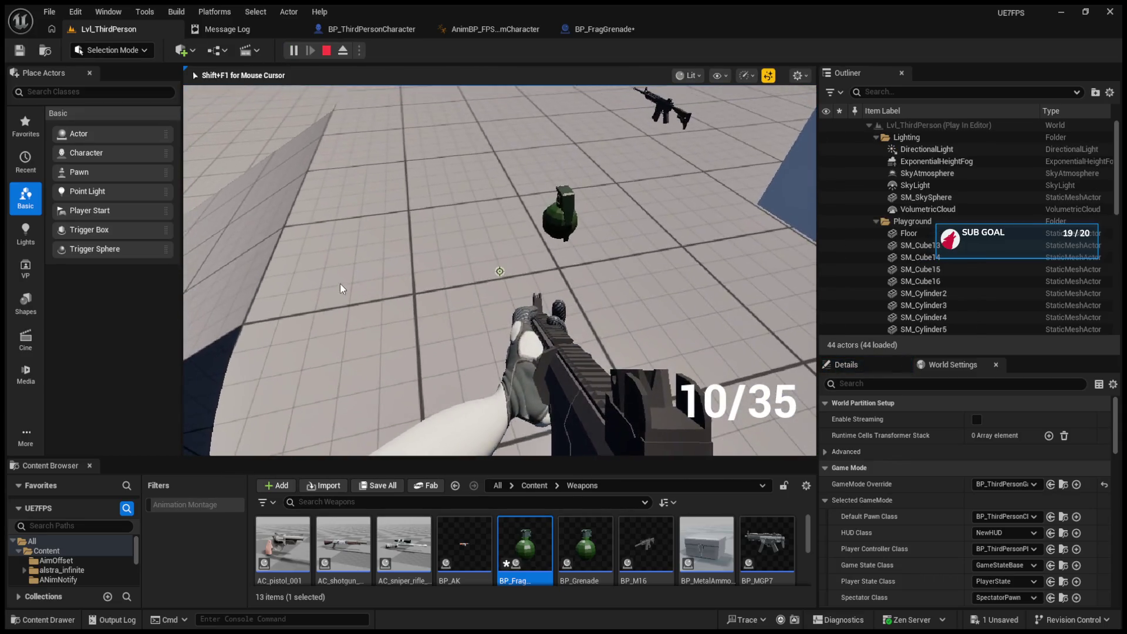
# - Stop play and move Stop Movement Immediately with Projectile Movement between Explode and Fire Impulse
pyautogui.press('Escape')
pyautogui.click(605, 27)
pyautogui.moveTo(495, 200)
pyautogui.mouseDown()
pyautogui.moveTo(587, 206)
pyautogui.moveTo(519, 191)
pyautogui.mouseUp()
pyautogui.moveTo(362, 330)
pyautogui.mouseDown()
pyautogui.moveTo(810, 171)
pyautogui.moveTo(833, 176)
pyautogui.moveTo(697, 177)
pyautogui.mouseUp()
pyautogui.scroll(-4, 587, 185)
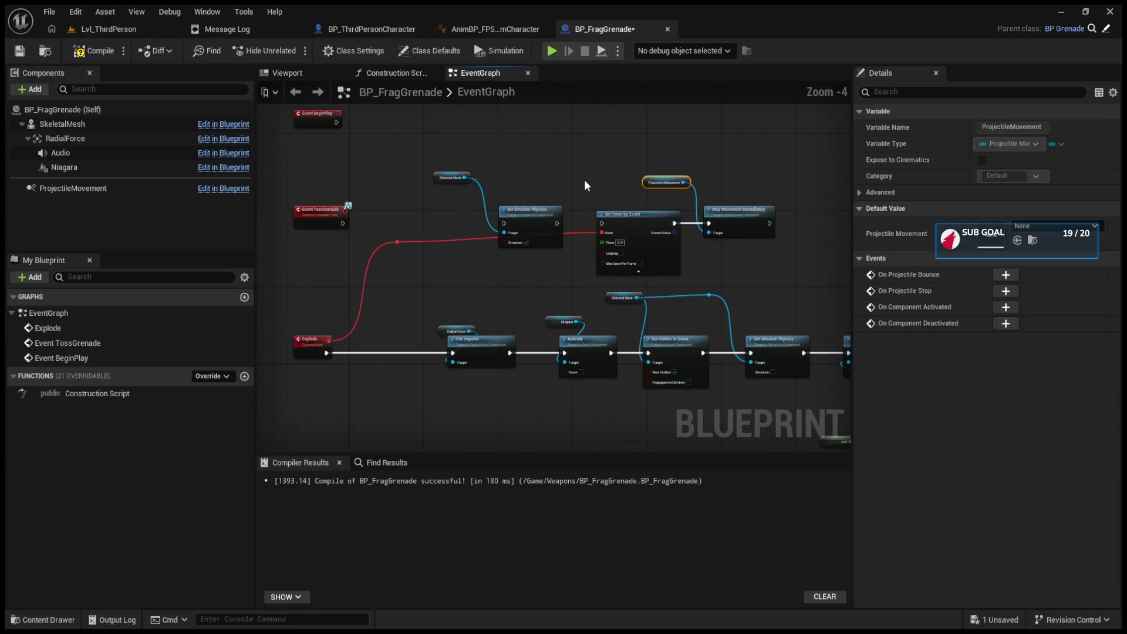
pyautogui.click(581, 167)
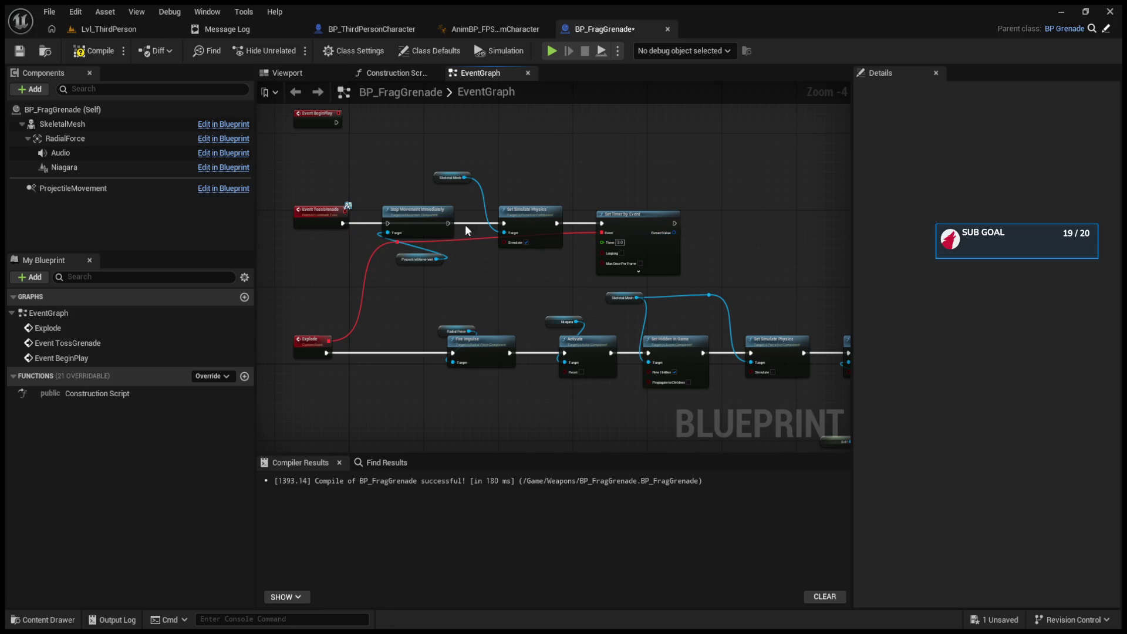
pyautogui.moveTo(387, 199); pyautogui.dragTo(465, 300)
pyautogui.moveTo(401, 251)
pyautogui.mouseDown()
pyautogui.moveTo(409, 243)
pyautogui.moveTo(394, 365)
pyautogui.moveTo(396, 352)
pyautogui.mouseUp()
# - Place the pair after Set Timer by Event with a 0.2 s Delay before Stop Movement Immediately
pyautogui.scroll(5, 404, 300)
pyautogui.scroll(-3, 403, 299)
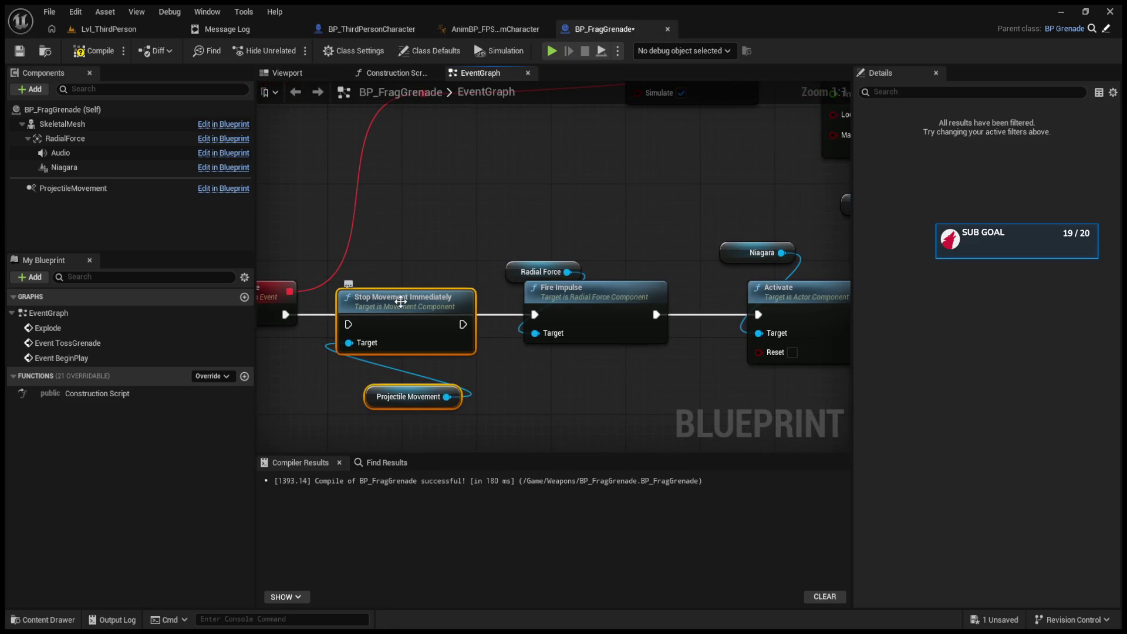
pyautogui.moveTo(380, 328)
pyautogui.mouseDown()
pyautogui.moveTo(808, 268)
pyautogui.moveTo(668, 164)
pyautogui.moveTo(737, 179)
pyautogui.moveTo(826, 172)
pyautogui.mouseUp()
pyautogui.moveTo(614, 176); pyautogui.dragTo(662, 175)
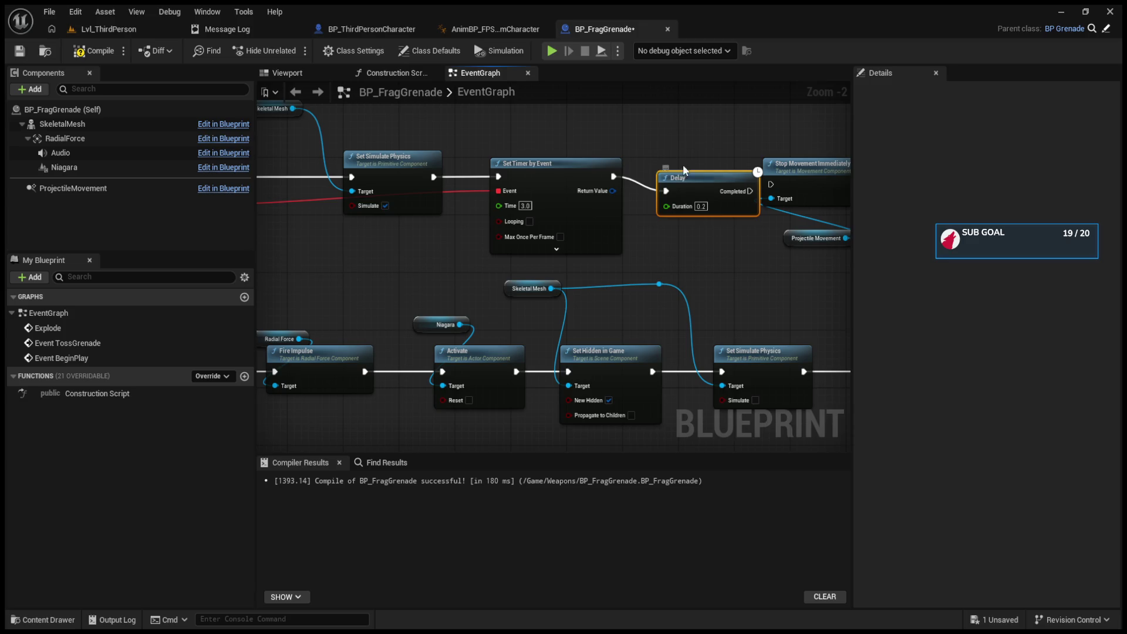
pyautogui.moveTo(617, 173); pyautogui.dragTo(603, 160)
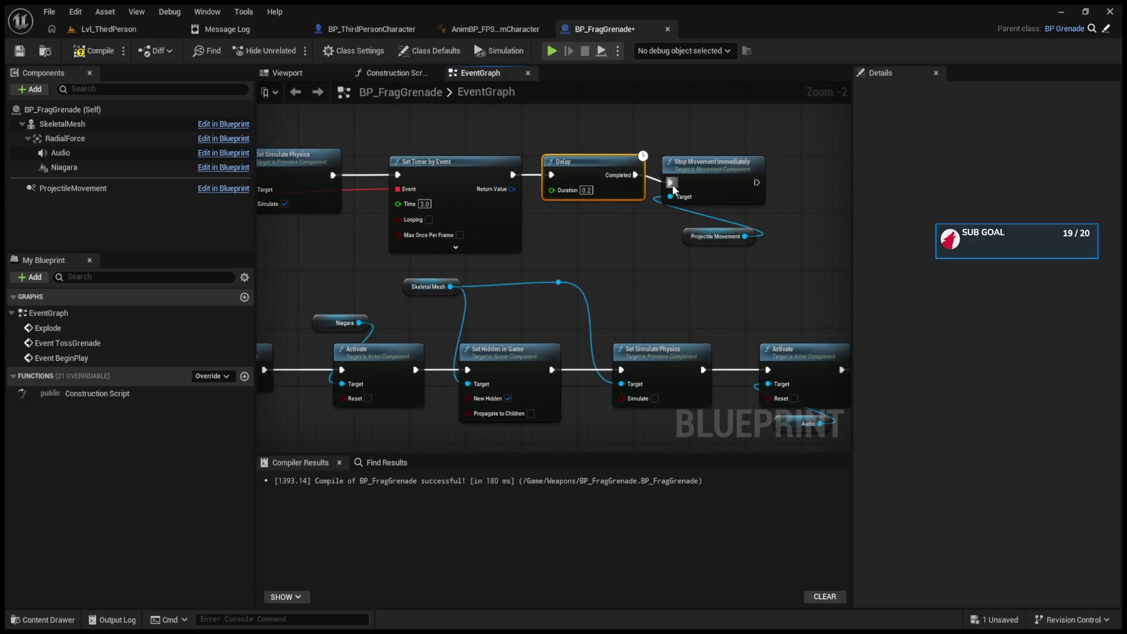
pyautogui.moveTo(281, 163); pyautogui.dragTo(567, 231)
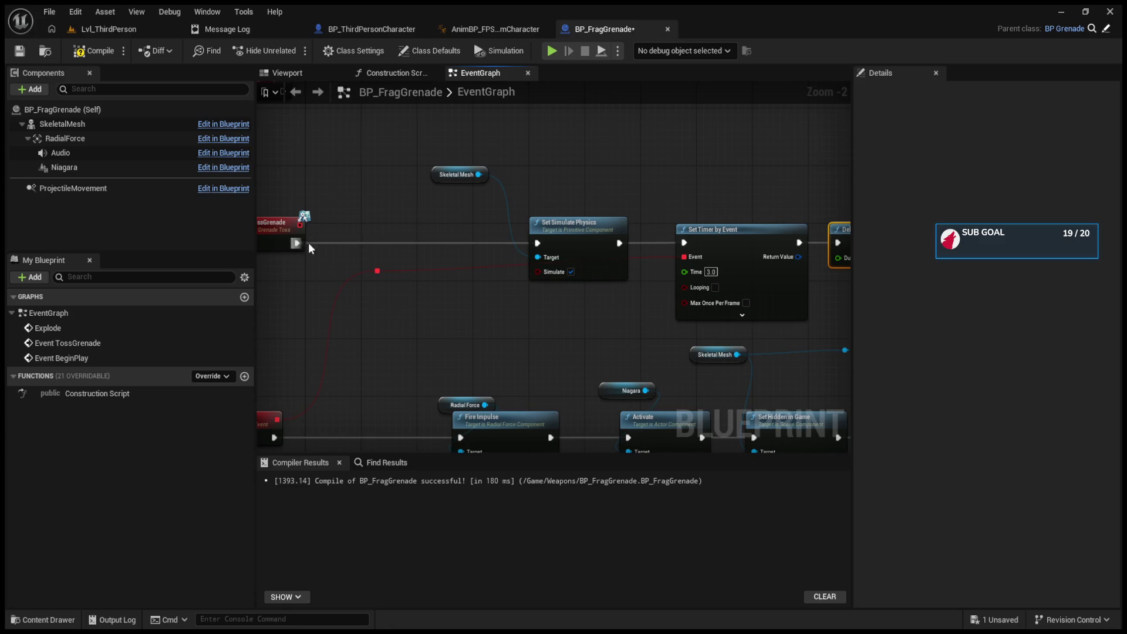
pyautogui.moveTo(452, 152)
pyautogui.mouseDown()
pyautogui.moveTo(561, 232)
pyautogui.moveTo(675, 231)
pyautogui.moveTo(595, 232)
pyautogui.mouseUp()
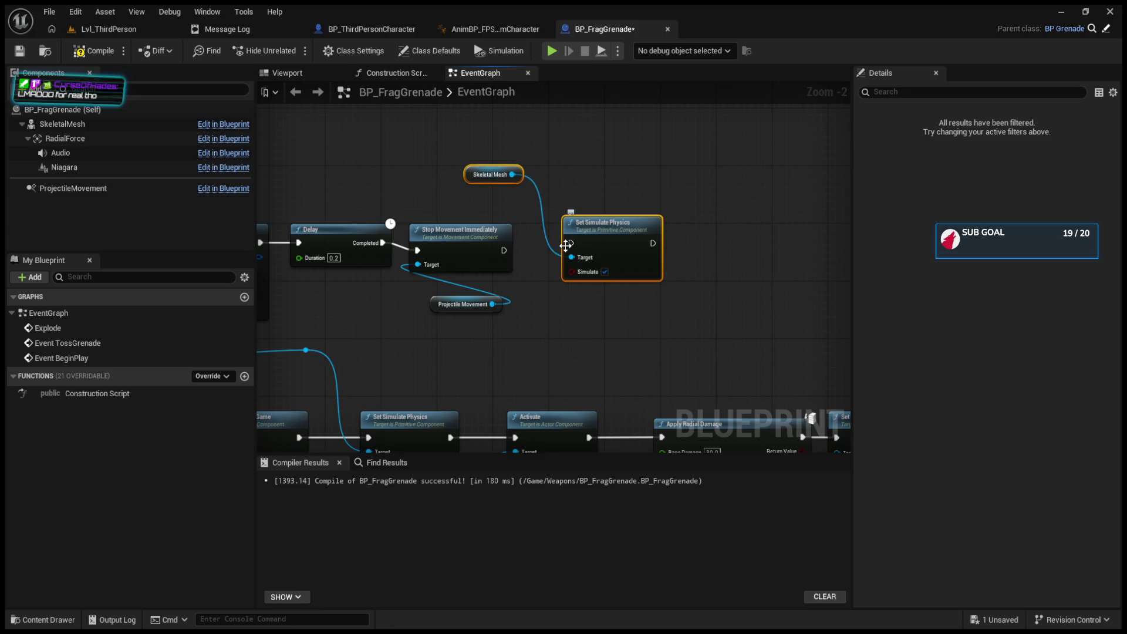
pyautogui.moveTo(505, 249); pyautogui.dragTo(851, 258)
pyautogui.moveTo(269, 143)
pyautogui.mouseDown()
pyautogui.moveTo(23, 121)
pyautogui.moveTo(97, 123)
pyautogui.mouseUp()
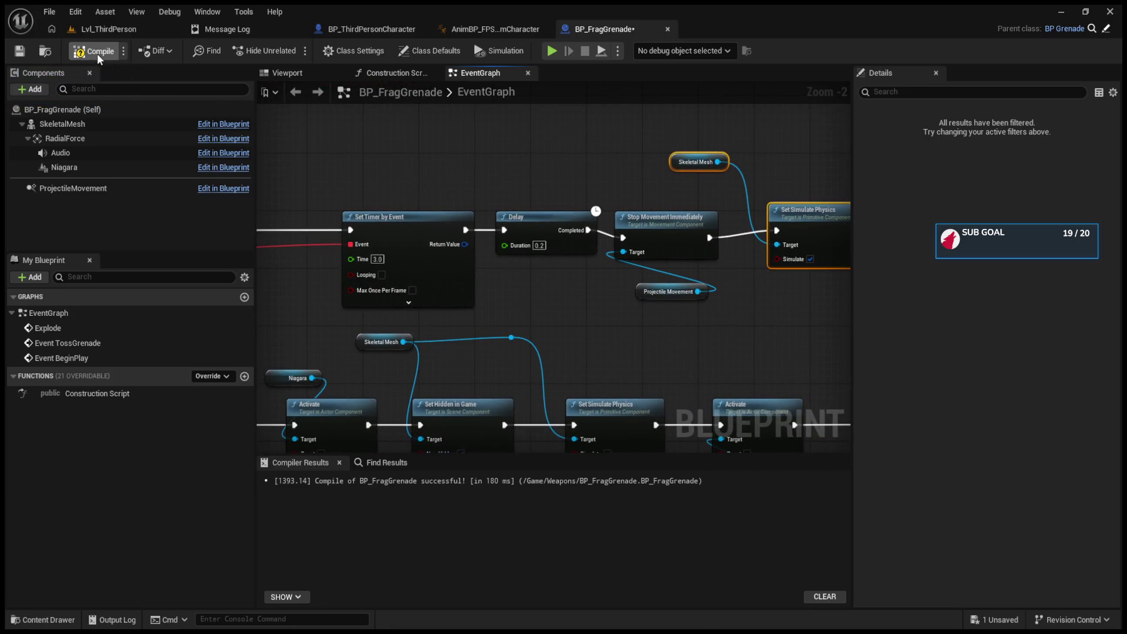
# - Start a play test in Lvl_ThirdPerson, walking around and firing the rifle at the cylinder
pyautogui.click(108, 29)
pyautogui.click(293, 51)
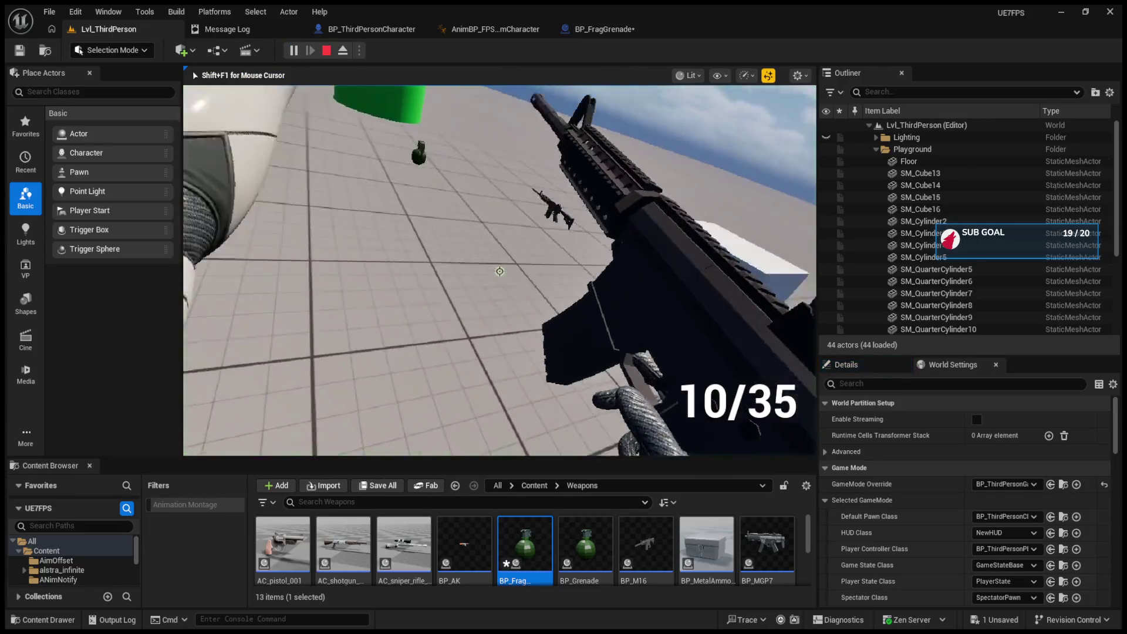
pyautogui.press('w')
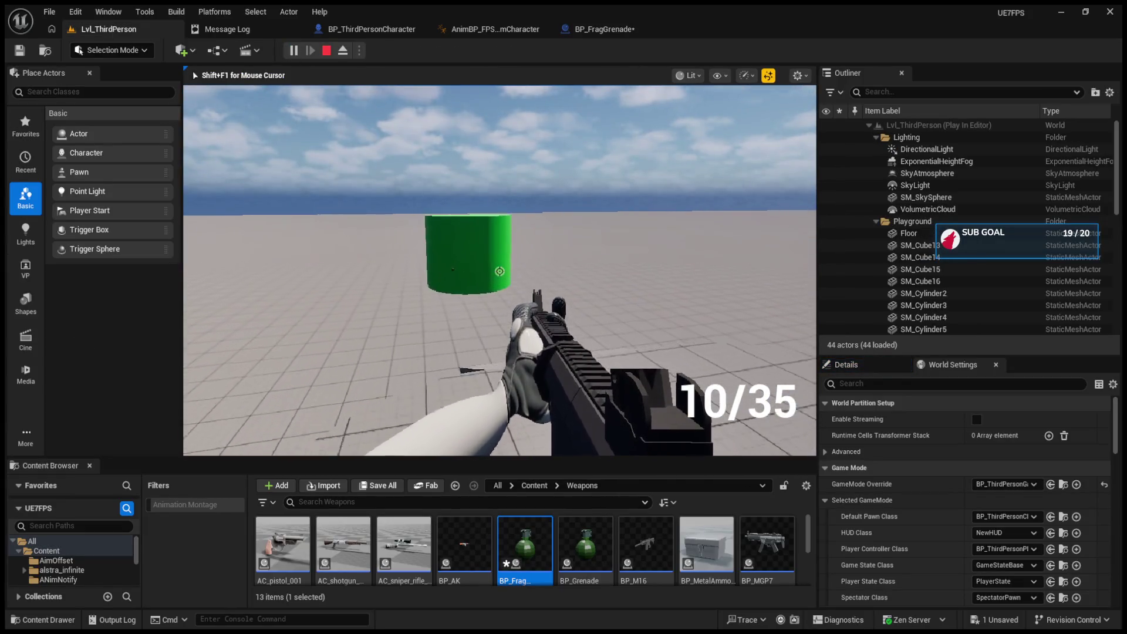
pyautogui.press('w')
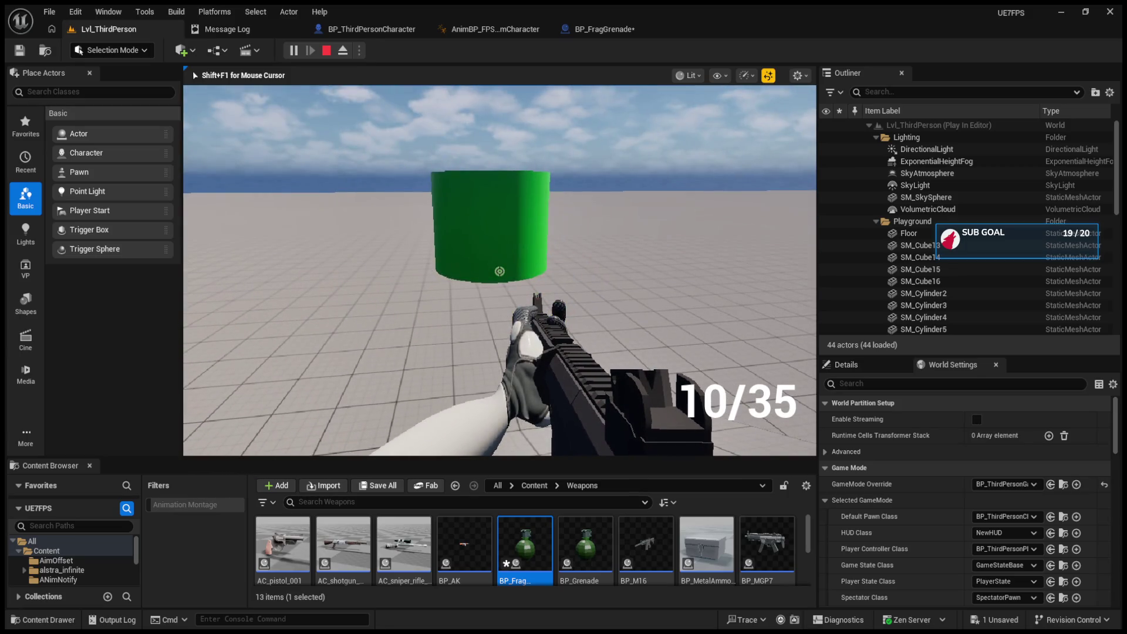
pyautogui.press('s')
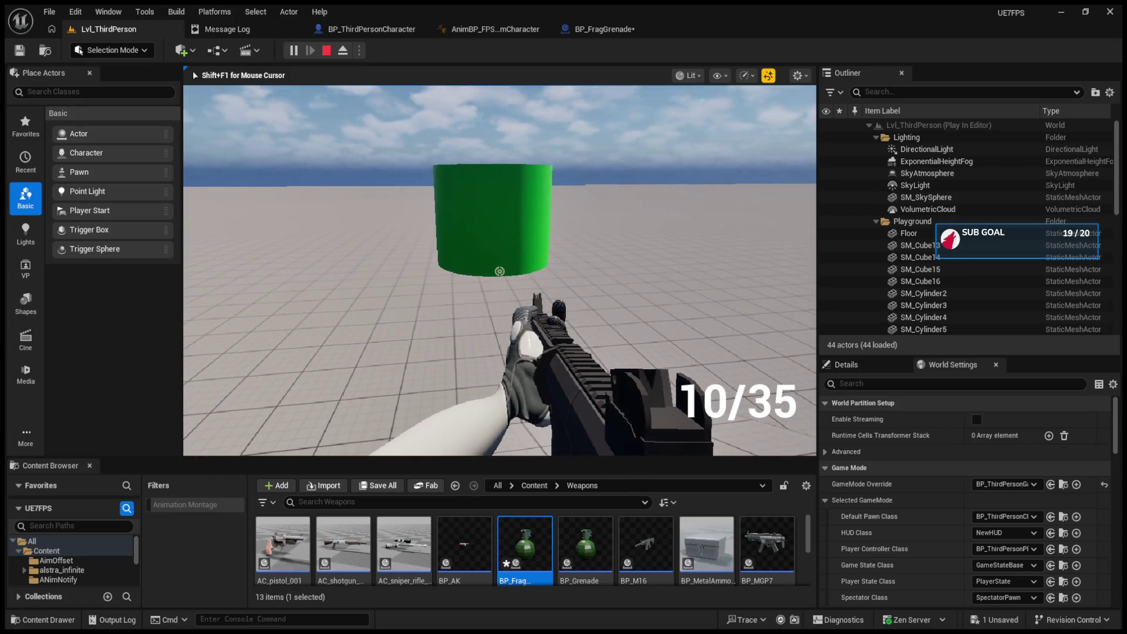
pyautogui.press('s')
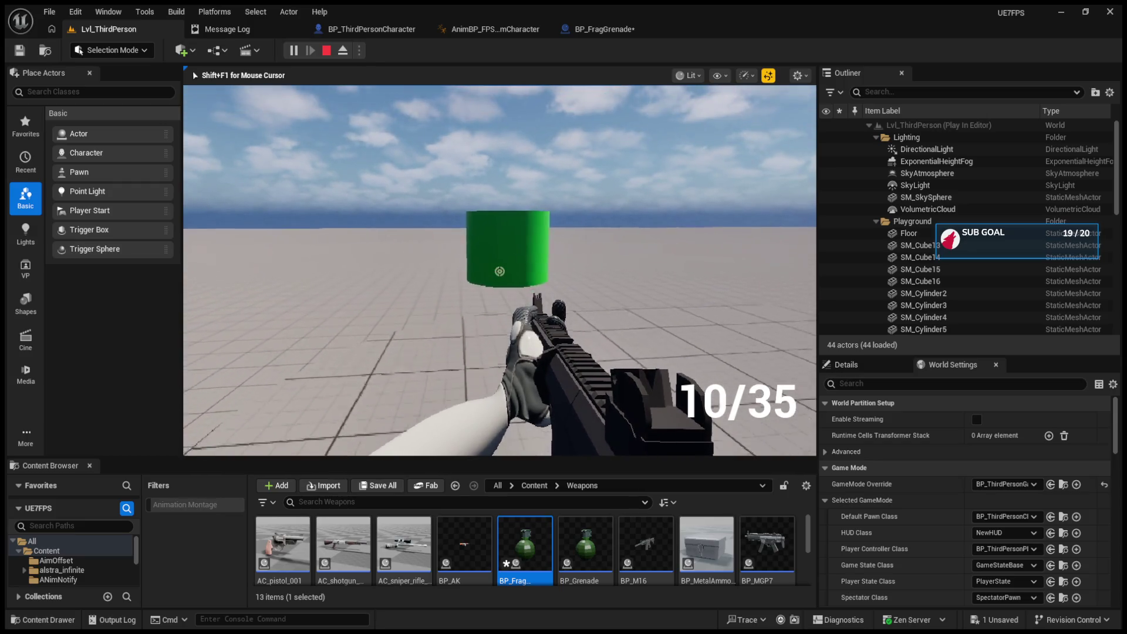
pyautogui.press('d')
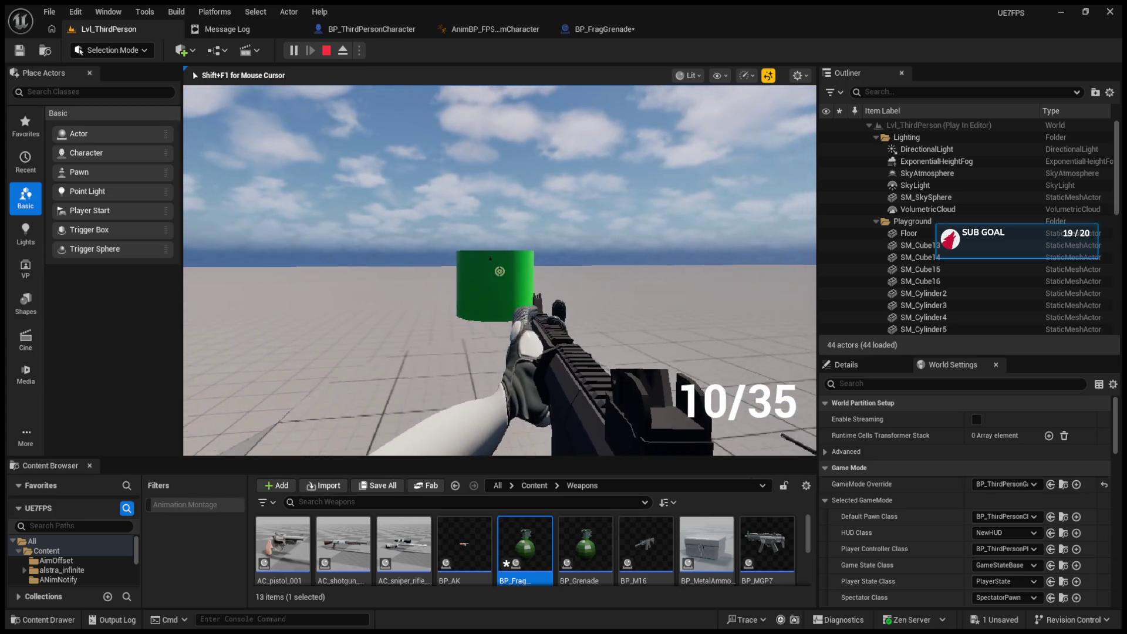
pyautogui.click(499, 271)
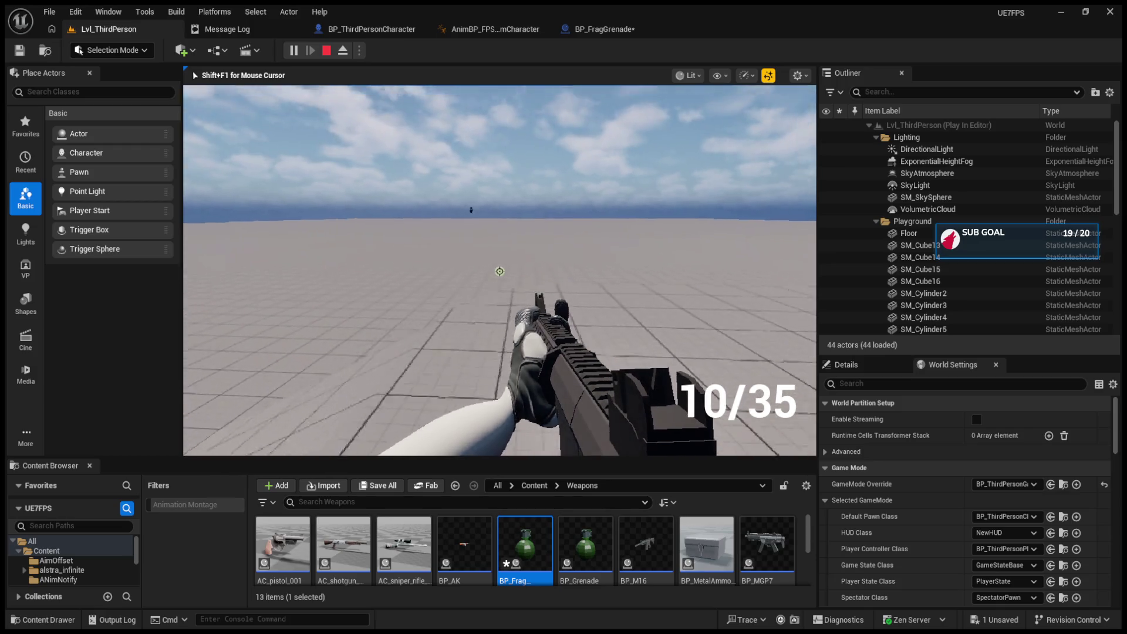
pyautogui.click(499, 271)
# - Throw nine grenades to watch them explode mid-air, then return to the BP_FragGrenade graph
pyautogui.press('g')
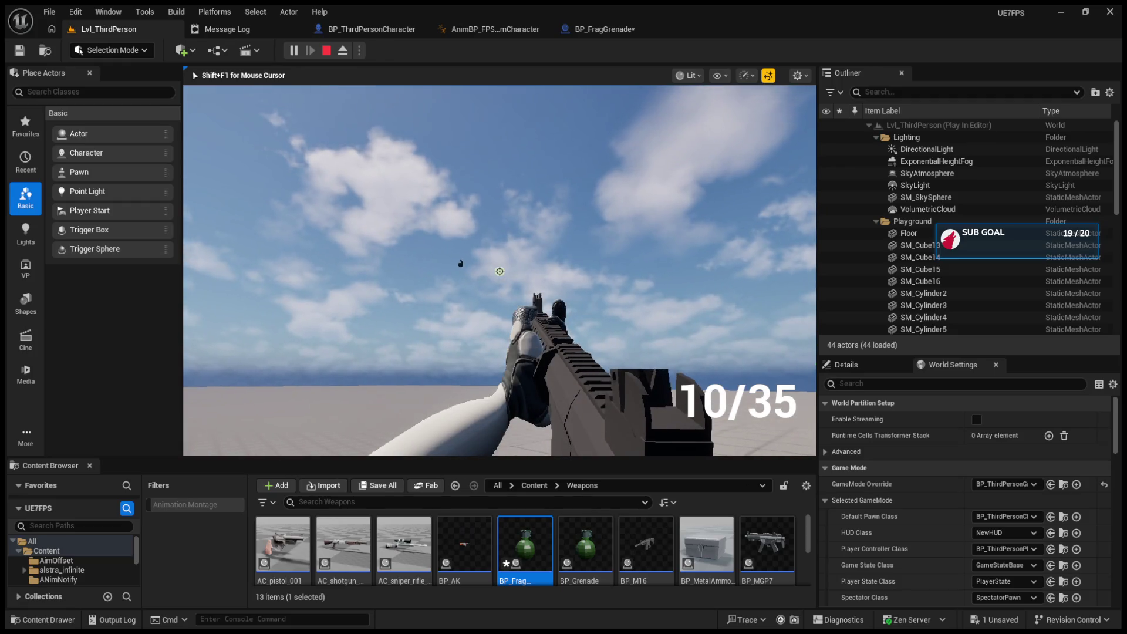
pyautogui.press('g')
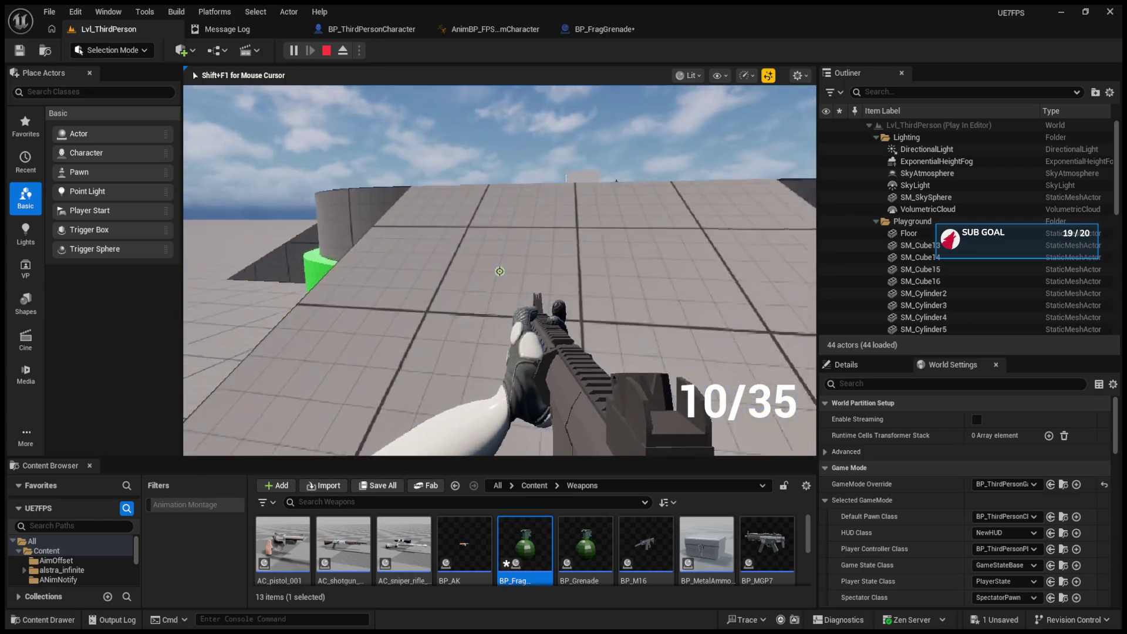
pyautogui.press('g')
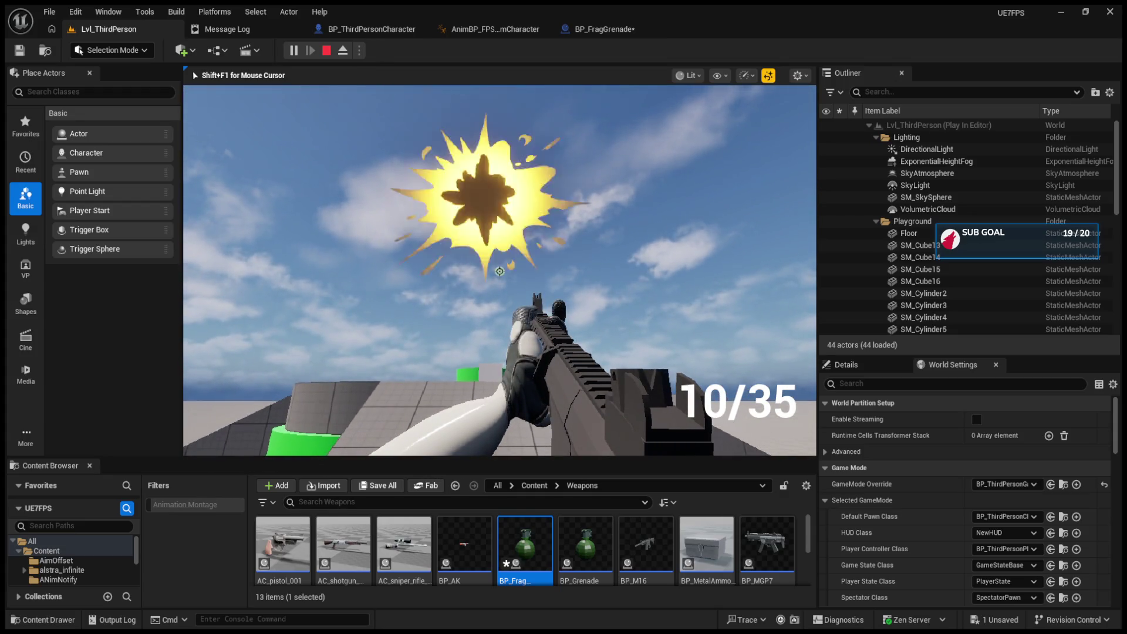
pyautogui.press('g')
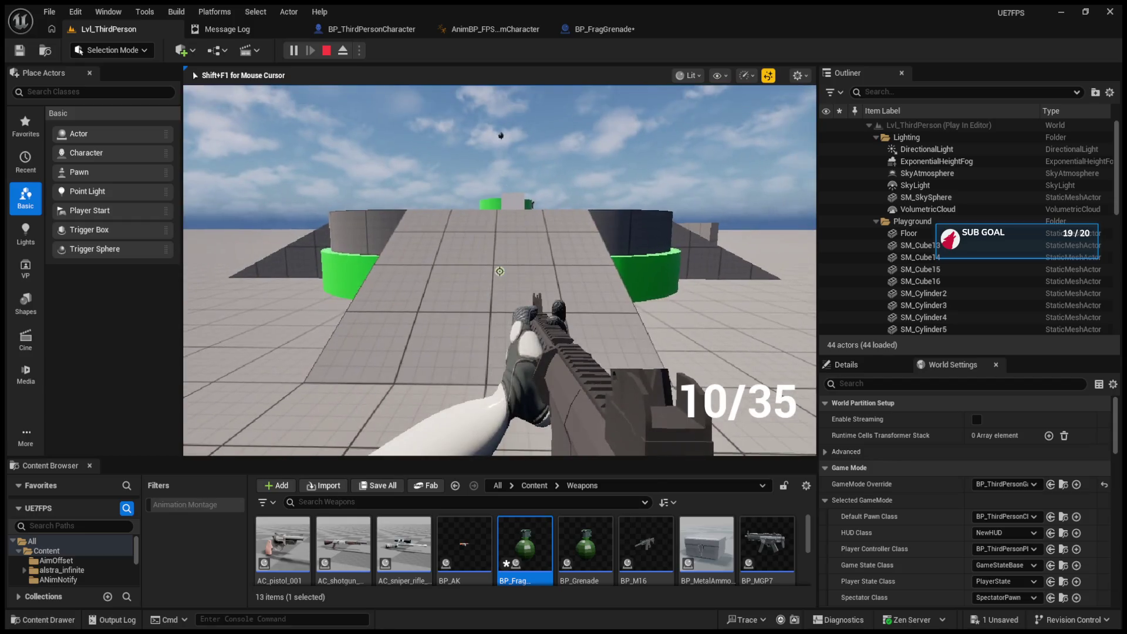
pyautogui.press('g')
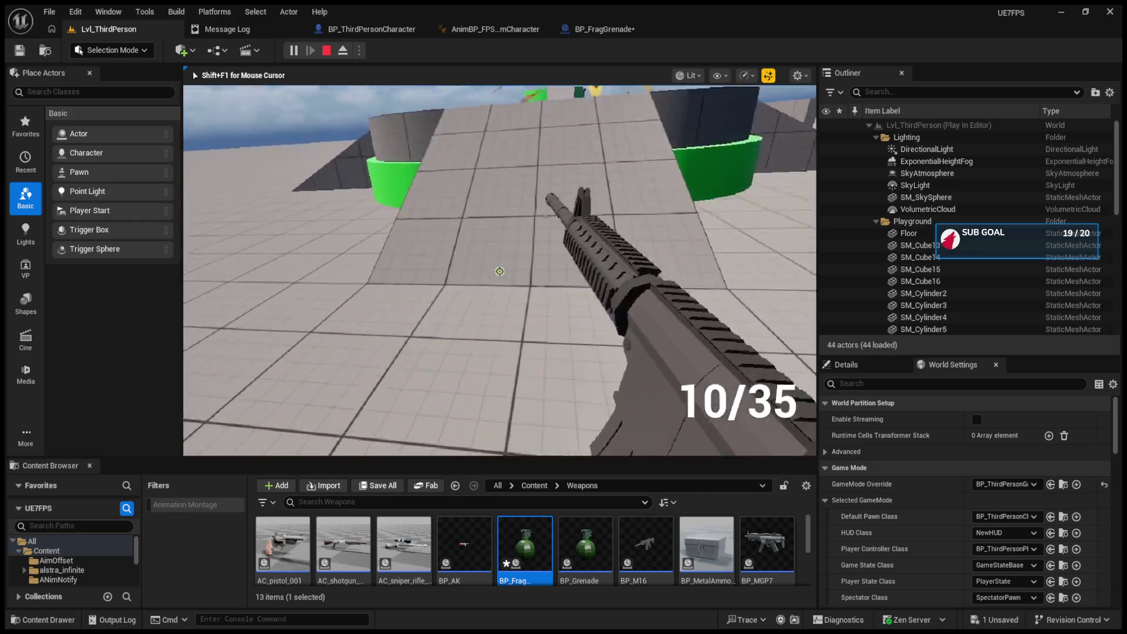
pyautogui.press('g')
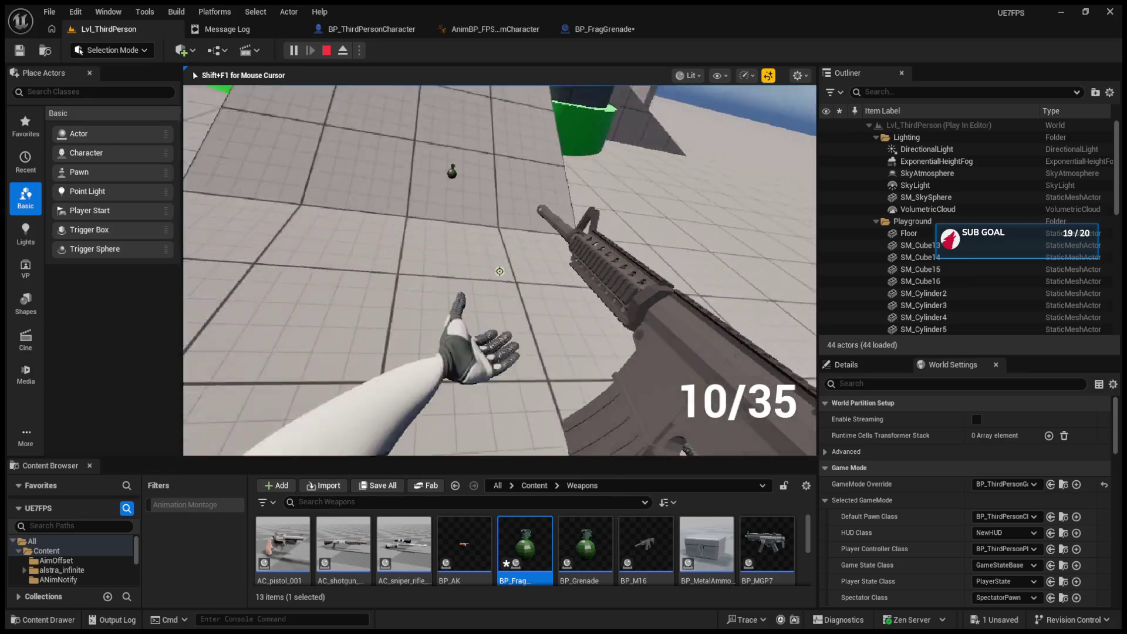
pyautogui.press('g')
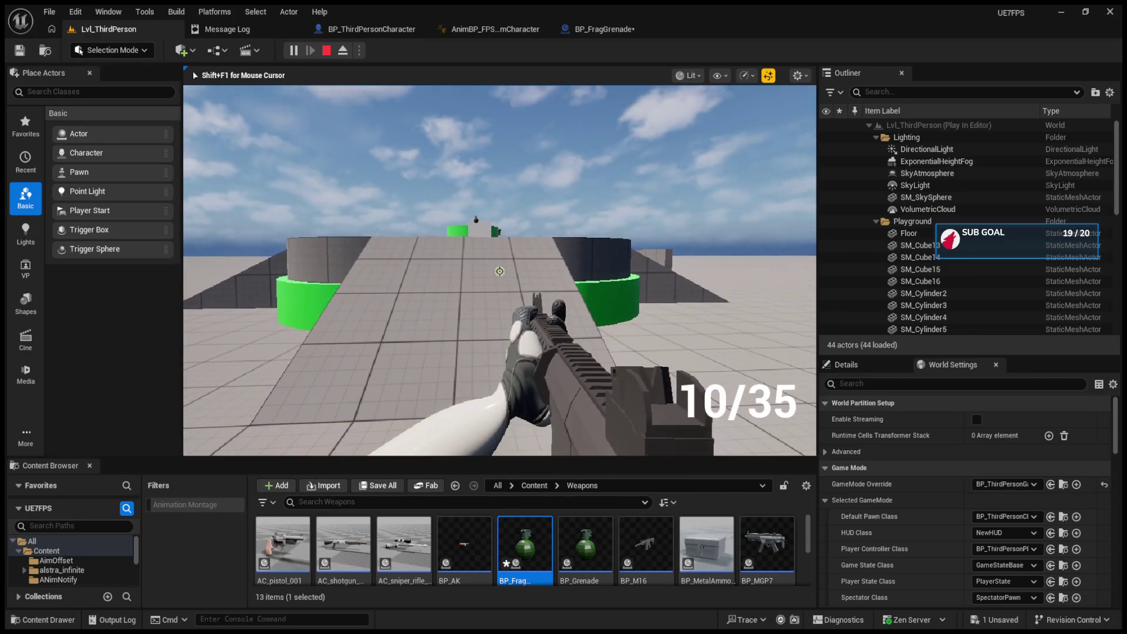
pyautogui.press('g')
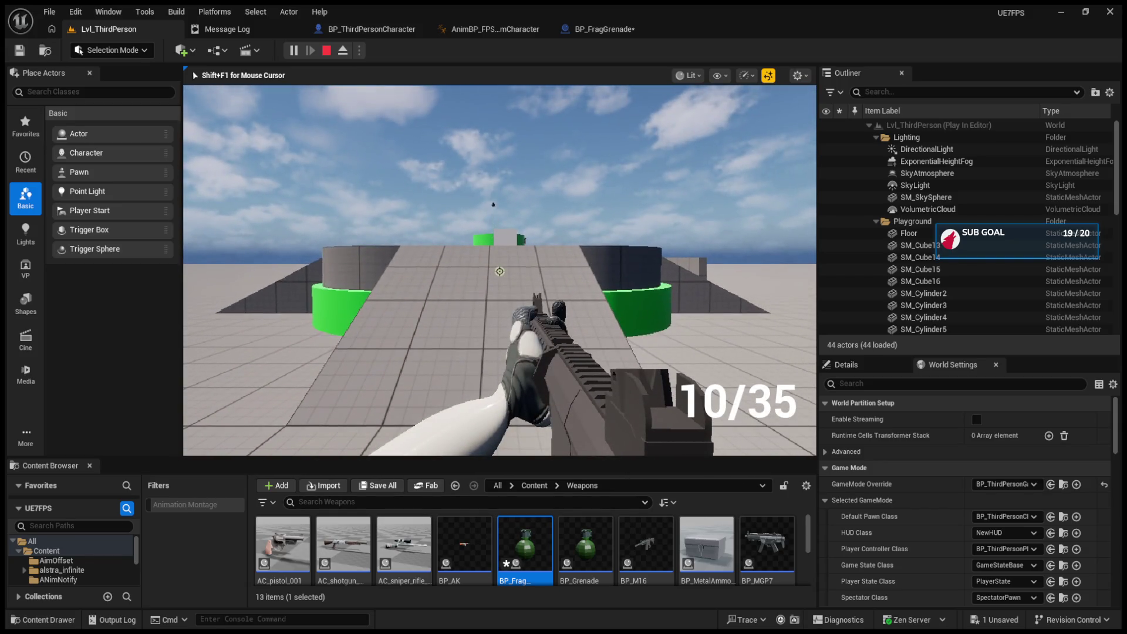
pyautogui.press('g')
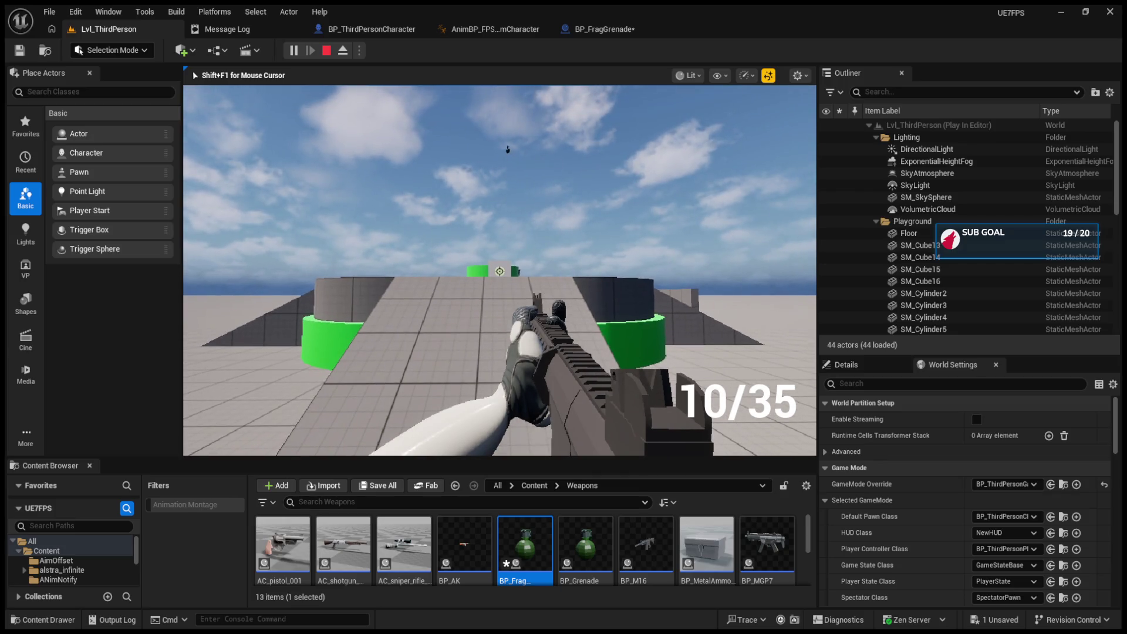
pyautogui.hotkey('shift', 'F1')
pyautogui.click(568, 30)
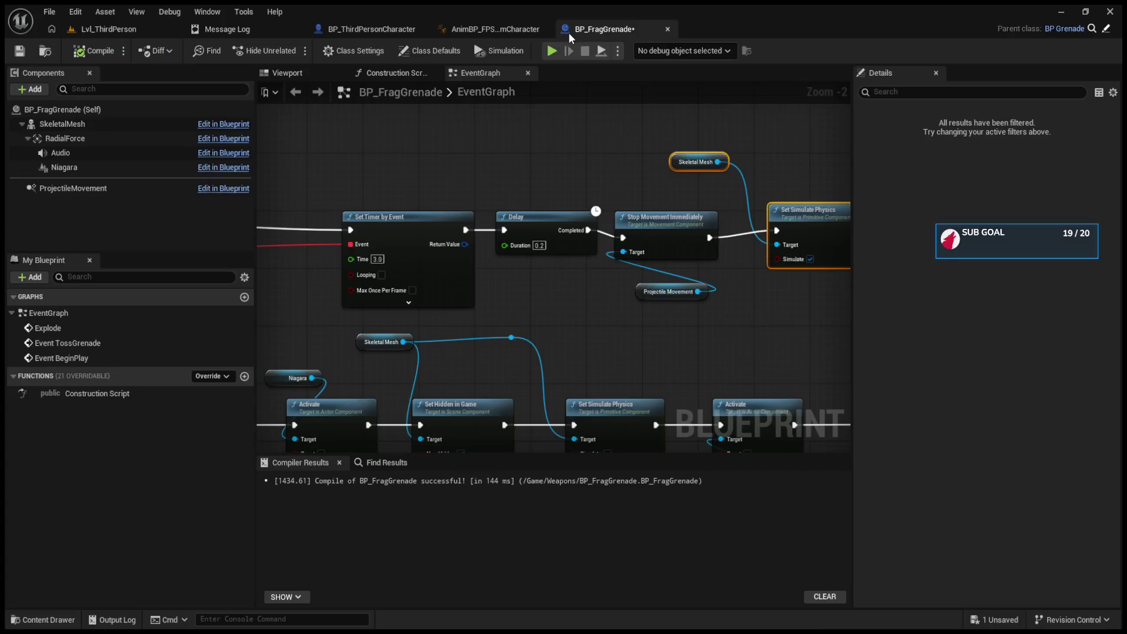
# - Add a Set Mass Scale node from Skeletal Mesh and check the component's Mass Scale (1.0)
pyautogui.moveTo(591, 200); pyautogui.dragTo(387, 183)
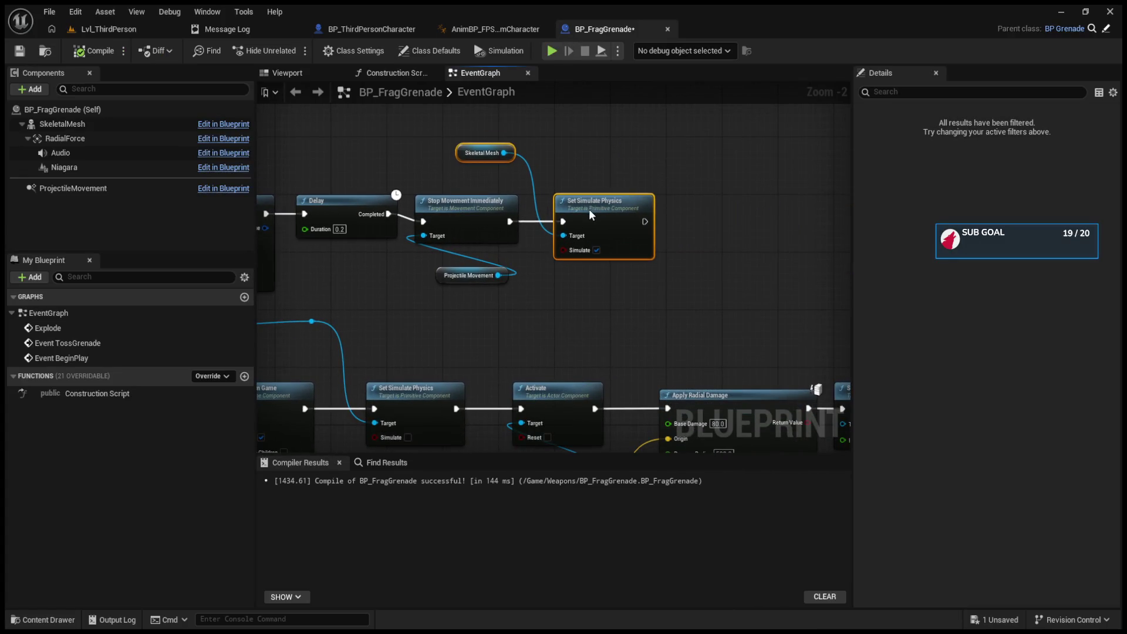
pyautogui.moveTo(505, 153)
pyautogui.mouseDown()
pyautogui.moveTo(628, 205)
pyautogui.moveTo(681, 187)
pyautogui.mouseUp()
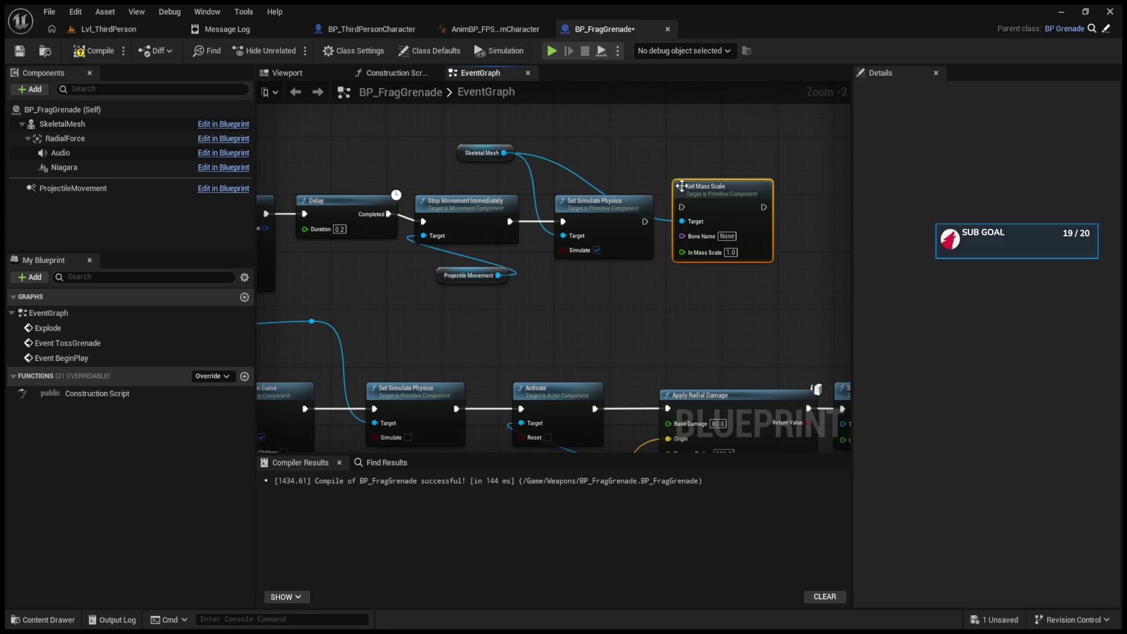
pyautogui.hotkey('ctrl', 'z')
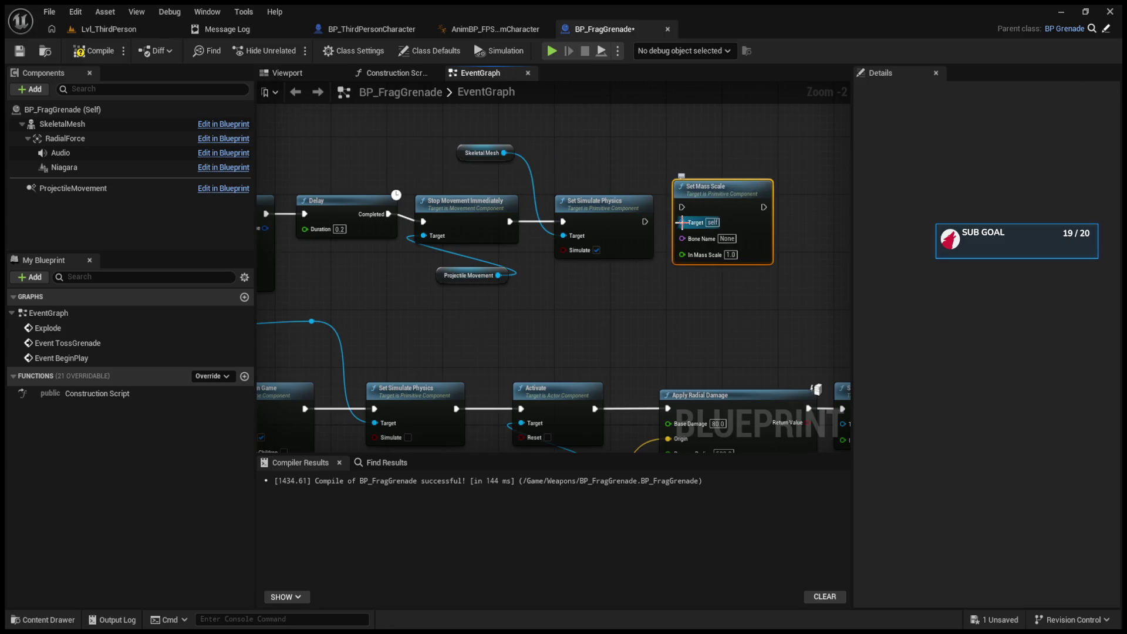
pyautogui.click(61, 124)
pyautogui.click(906, 92)
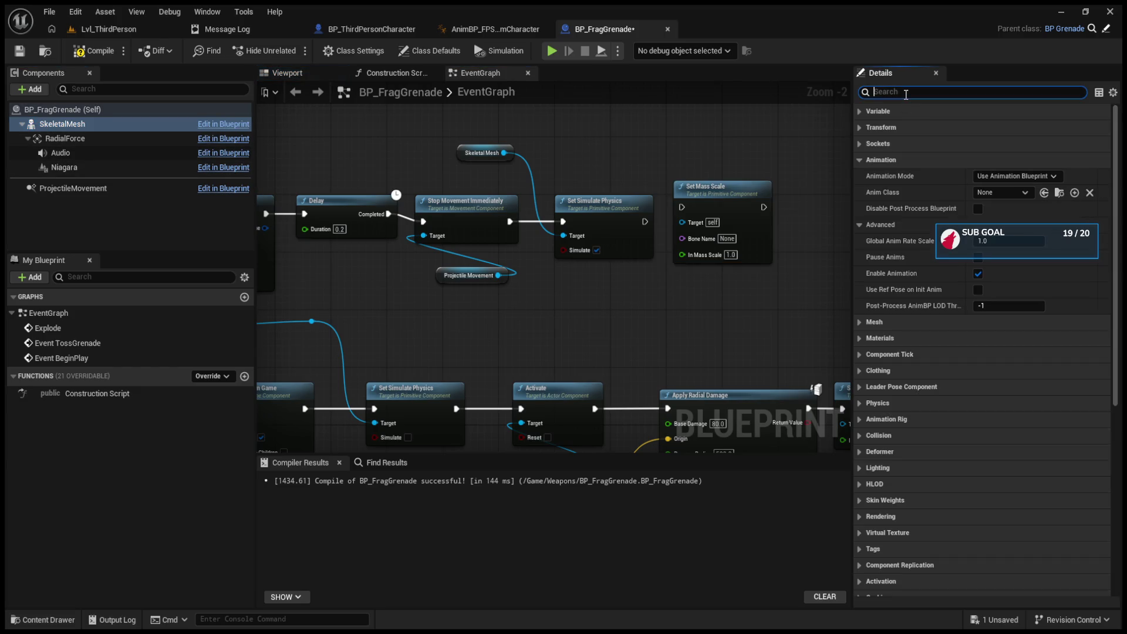
pyautogui.write('Jmass')
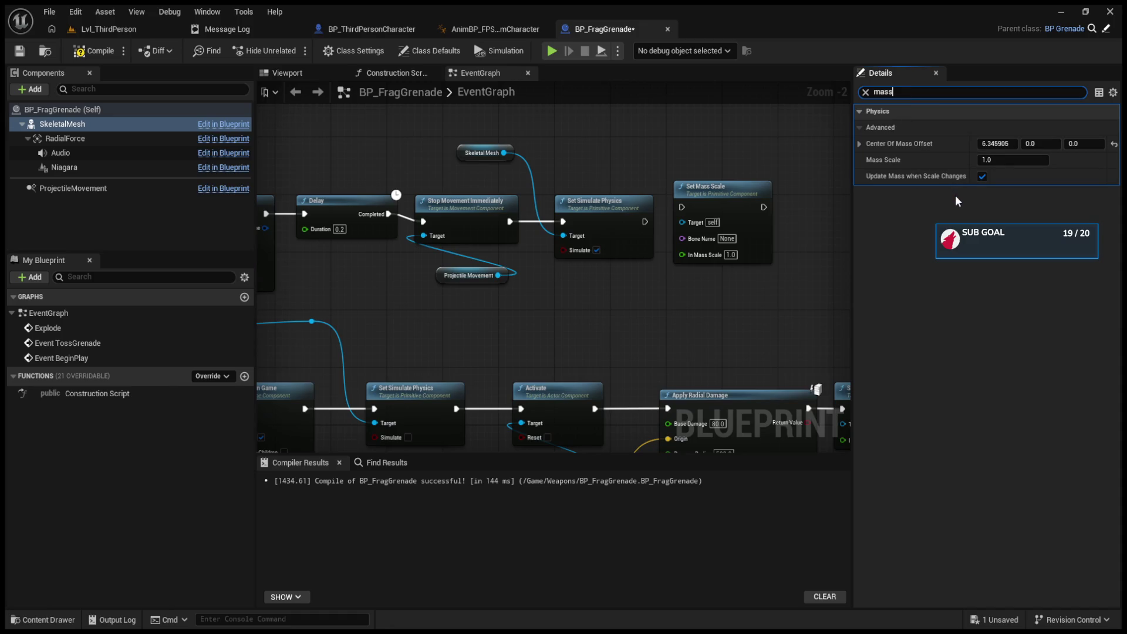
pyautogui.scroll(1, 641, 173)
# - Add a Set Enable Gravity node targeting Skeletal Mesh, placed right of Set Mass Scale
pyautogui.moveTo(482, 147); pyautogui.dragTo(576, 145)
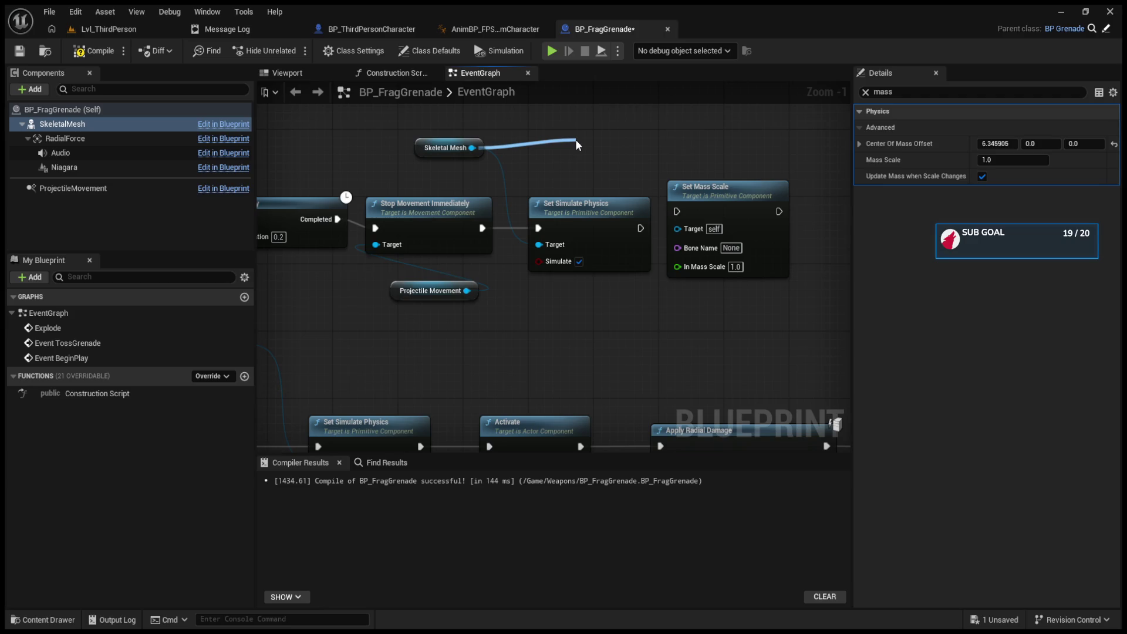
pyautogui.hotkey('ctrl', 'v')
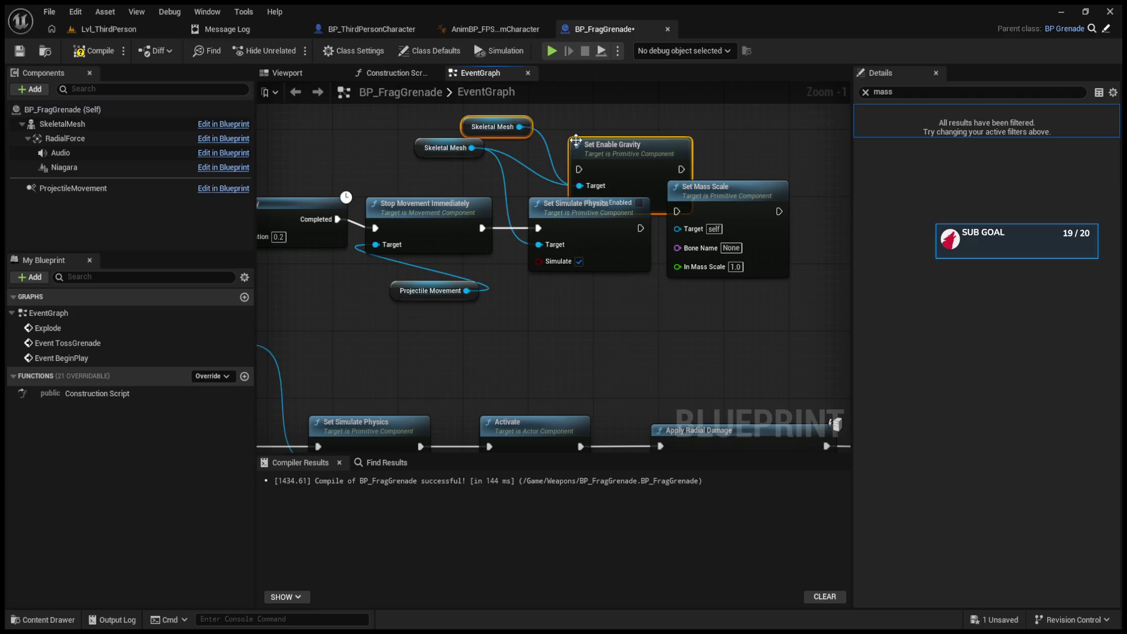
pyautogui.moveTo(642, 145)
pyautogui.mouseDown()
pyautogui.moveTo(828, 150)
pyautogui.moveTo(676, 209)
pyautogui.mouseUp()
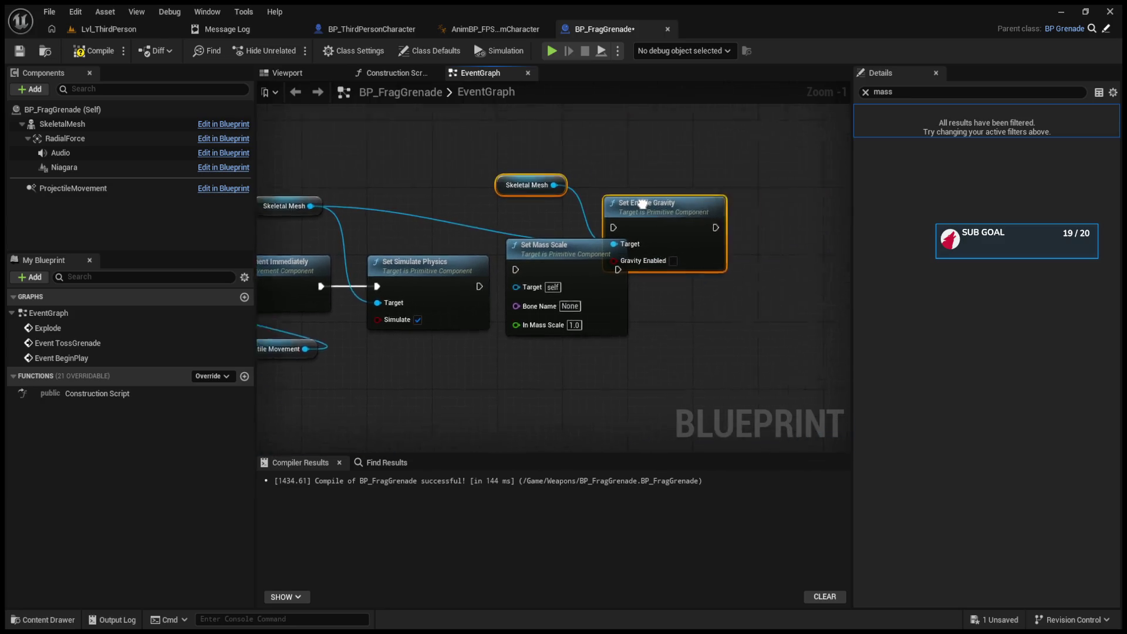